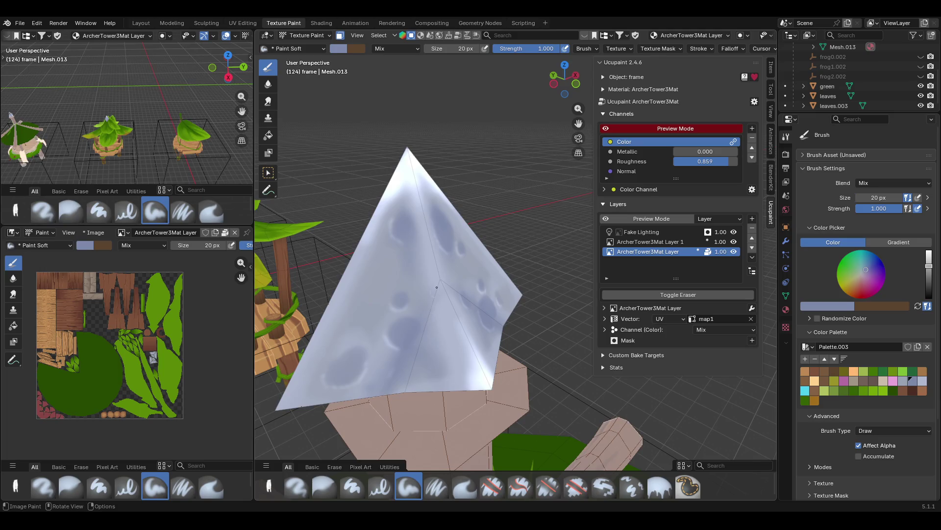
Add pale blue Paint Soft strokes to the spire tip, orbiting between strokes, then zoom out
{"action": "left_click_drag", "start_coordinate": [400, 411], "coordinate": [387, 412]}
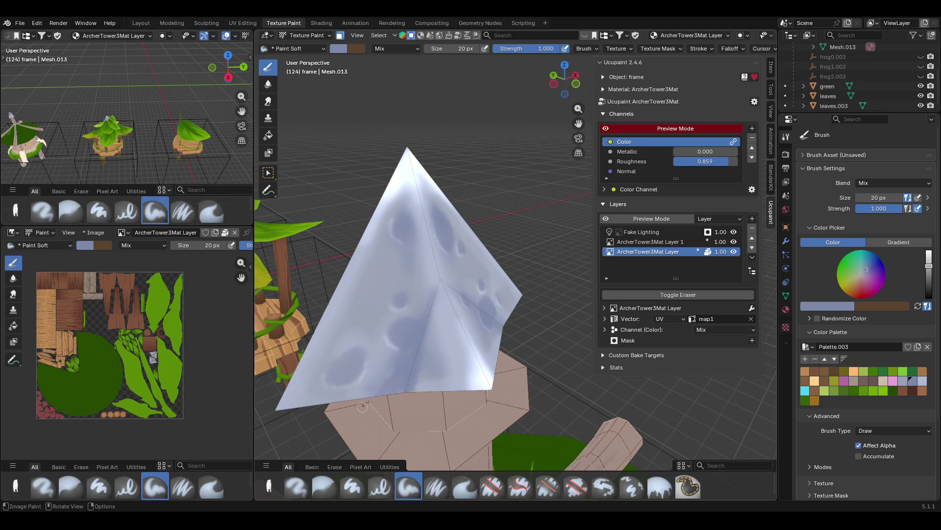
{"action": "mouse_move", "coordinate": [384, 378]}
{"action": "middle_mouse_down"}
{"action": "mouse_move", "coordinate": [358, 370]}
{"action": "mouse_move", "coordinate": [330, 336]}
{"action": "middle_mouse_up"}
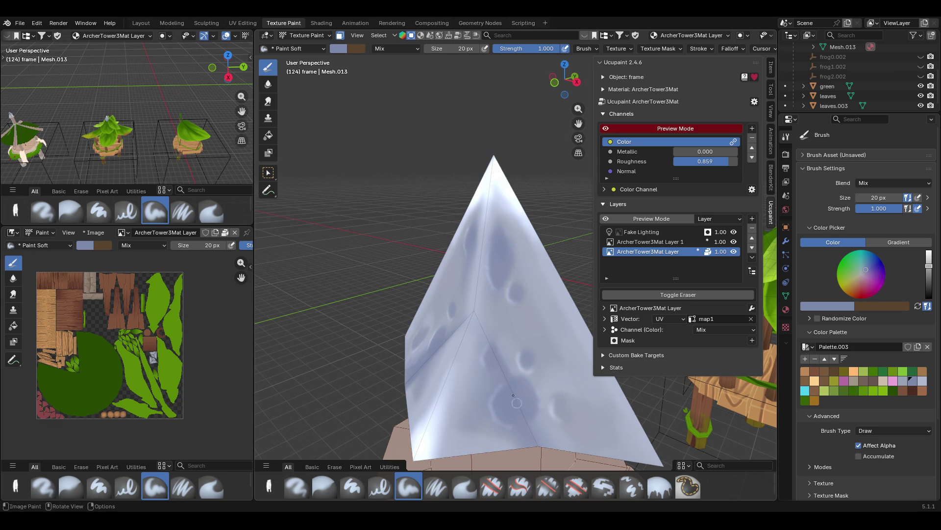
{"action": "left_click_drag", "start_coordinate": [498, 353], "coordinate": [496, 350]}
{"action": "middle_click_drag", "start_coordinate": [490, 365], "coordinate": [546, 263]}
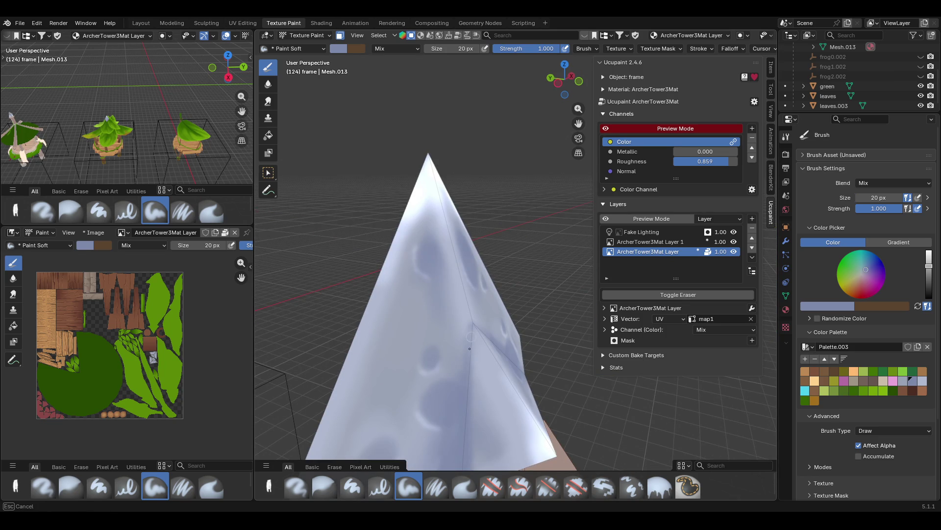
{"action": "mouse_move", "coordinate": [387, 262]}
{"action": "middle_mouse_down"}
{"action": "mouse_move", "coordinate": [511, 292]}
{"action": "mouse_move", "coordinate": [458, 276]}
{"action": "middle_mouse_up"}
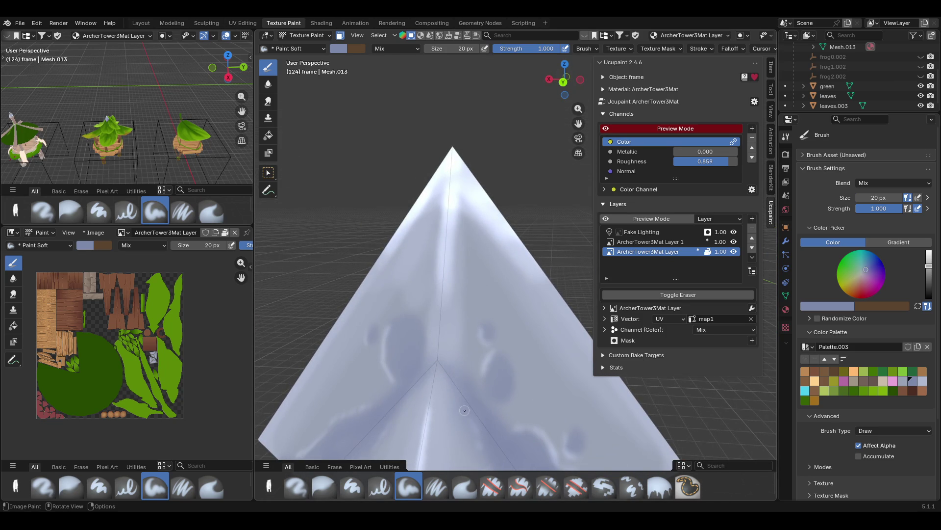
{"action": "mouse_move", "coordinate": [440, 367]}
{"action": "middle_mouse_down", "text": "ctrl"}
{"action": "mouse_move", "coordinate": [424, 283]}
{"action": "mouse_move", "coordinate": [520, 290]}
{"action": "middle_mouse_up", "text": "ctrl"}
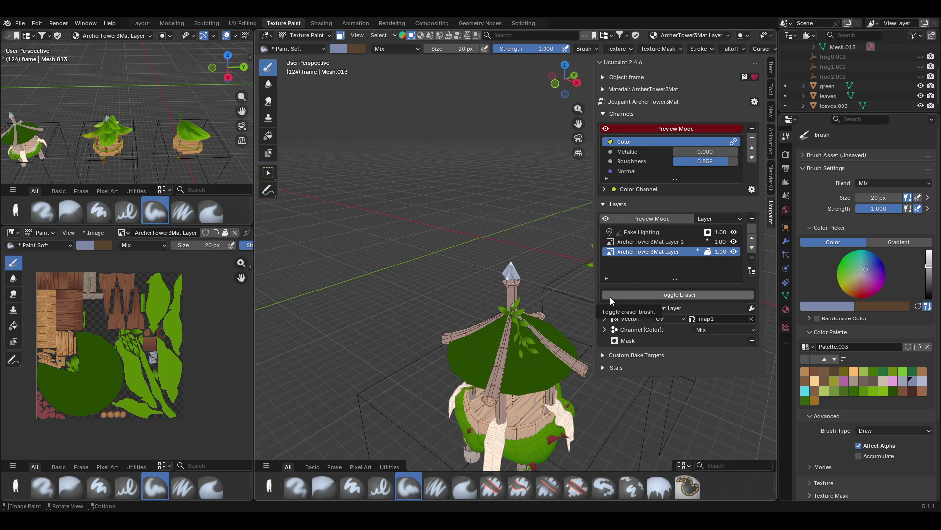
Select the roof leaves object in Object Mode and return to Texture Paint on it
{"action": "mouse_move", "coordinate": [583, 309]}
{"action": "middle_mouse_down"}
{"action": "mouse_move", "coordinate": [415, 258]}
{"action": "mouse_move", "coordinate": [510, 288]}
{"action": "middle_mouse_up"}
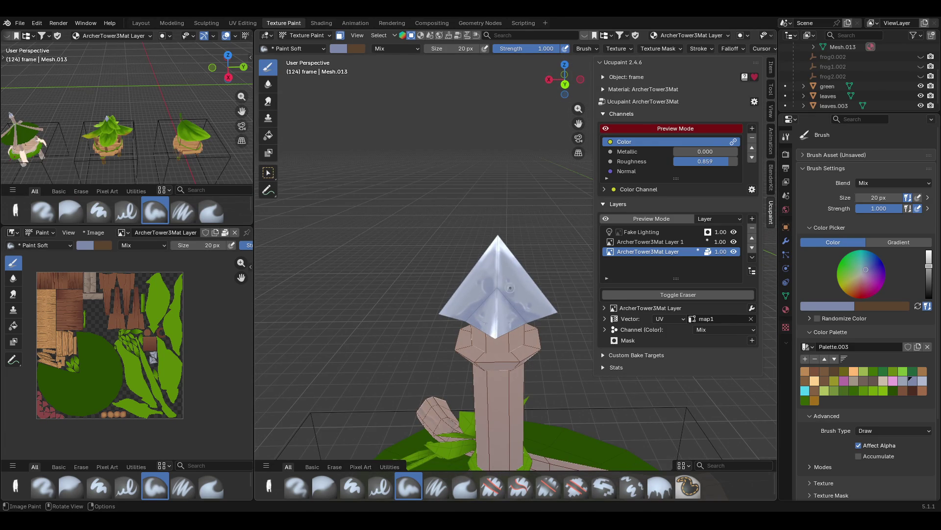
{"action": "mouse_move", "coordinate": [395, 423]}
{"action": "middle_mouse_down", "text": "ctrl"}
{"action": "mouse_move", "coordinate": [382, 274]}
{"action": "mouse_move", "coordinate": [367, 223]}
{"action": "mouse_move", "coordinate": [350, 340]}
{"action": "mouse_move", "coordinate": [372, 294]}
{"action": "middle_mouse_up", "text": "ctrl"}
{"action": "middle_click_drag", "start_coordinate": [510, 157], "coordinate": [538, 125]}
{"action": "mouse_move", "coordinate": [578, 123]}
{"action": "left_mouse_down"}
{"action": "mouse_move", "coordinate": [466, 47]}
{"action": "mouse_move", "coordinate": [565, 123]}
{"action": "left_mouse_up"}
{"action": "left_click", "coordinate": [268, 172]}
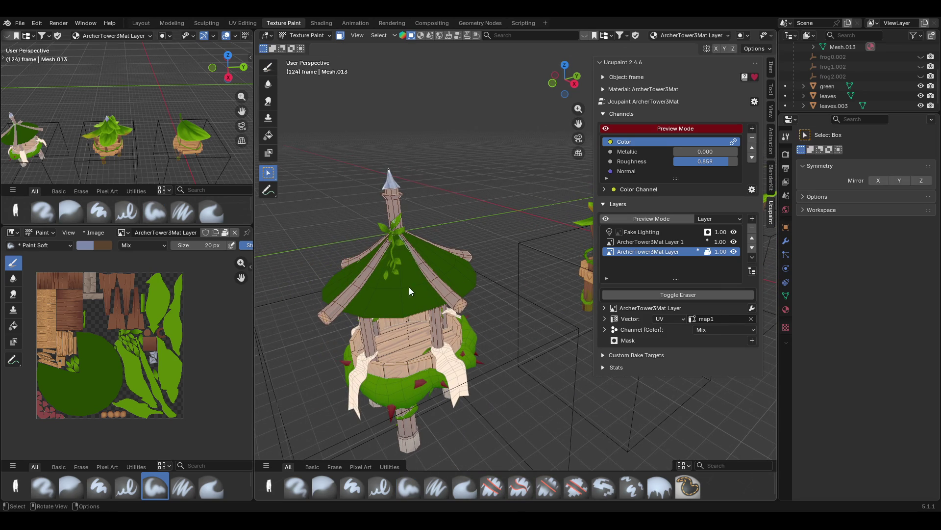
{"action": "left_click", "coordinate": [324, 35]}
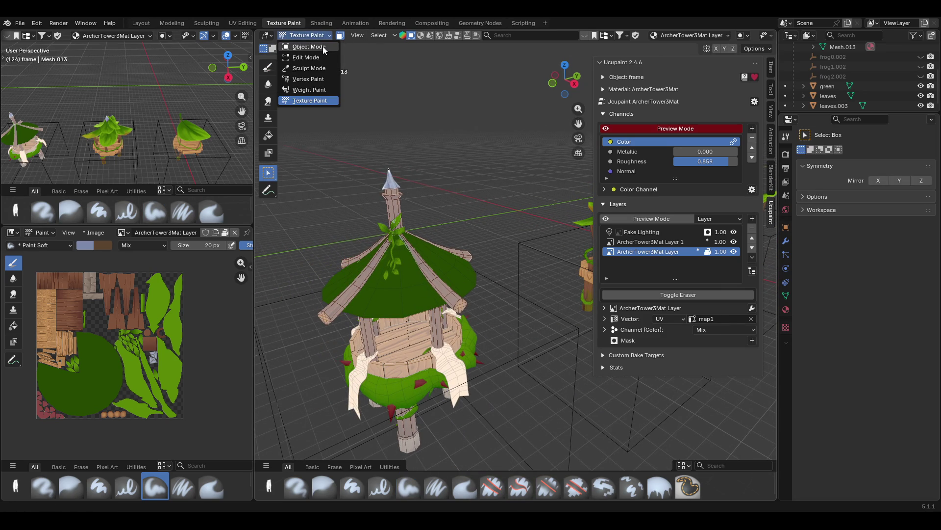
{"action": "left_click", "coordinate": [322, 48]}
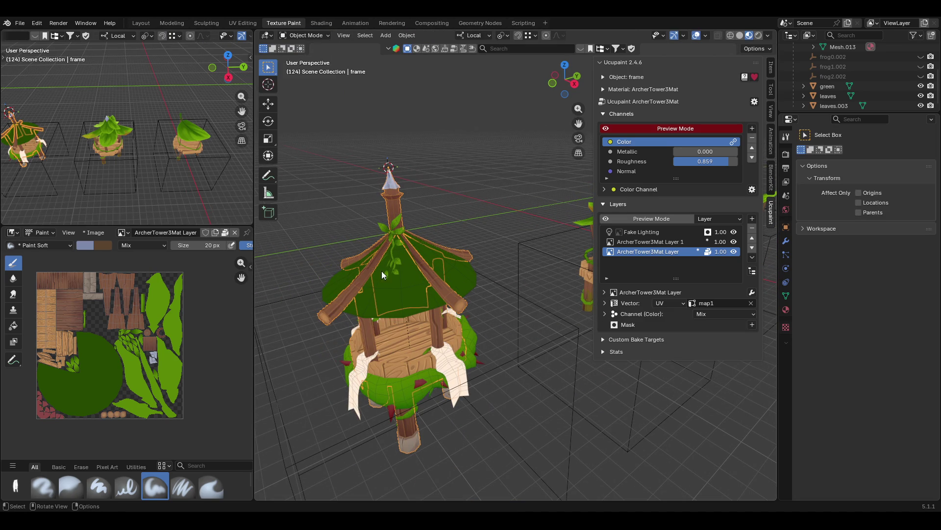
{"action": "left_click", "coordinate": [392, 283]}
{"action": "left_click", "coordinate": [305, 34]}
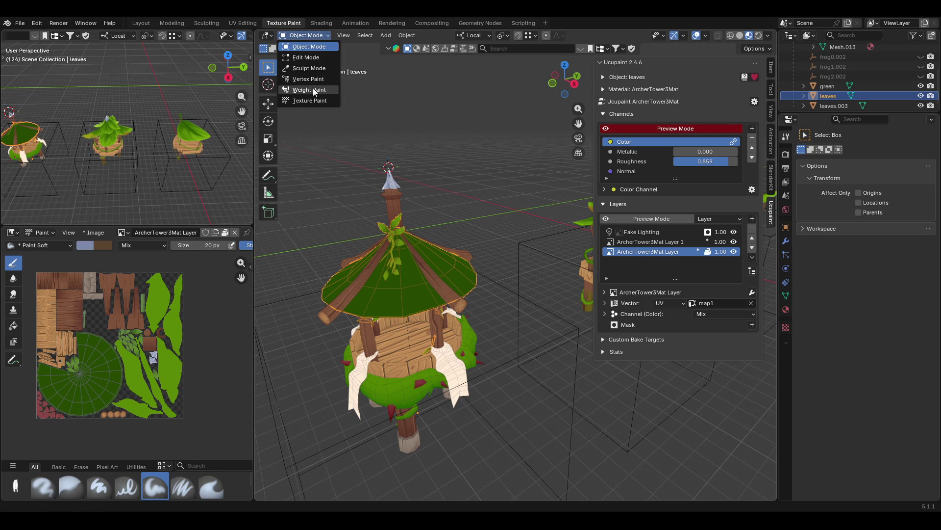
{"action": "left_click", "coordinate": [308, 101]}
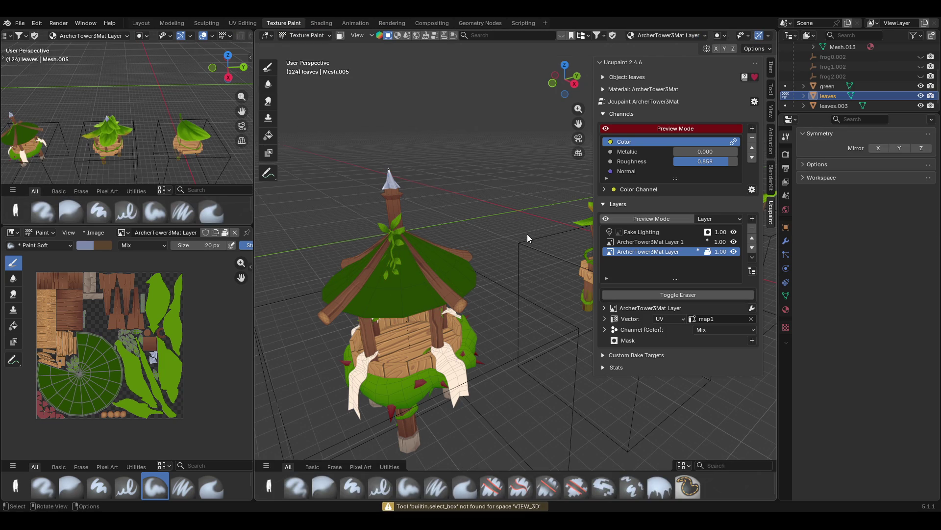
{"action": "mouse_move", "coordinate": [522, 231]}
{"action": "middle_mouse_down"}
{"action": "mouse_move", "coordinate": [390, 247]}
{"action": "mouse_move", "coordinate": [558, 242]}
{"action": "mouse_move", "coordinate": [549, 251]}
{"action": "middle_mouse_up"}
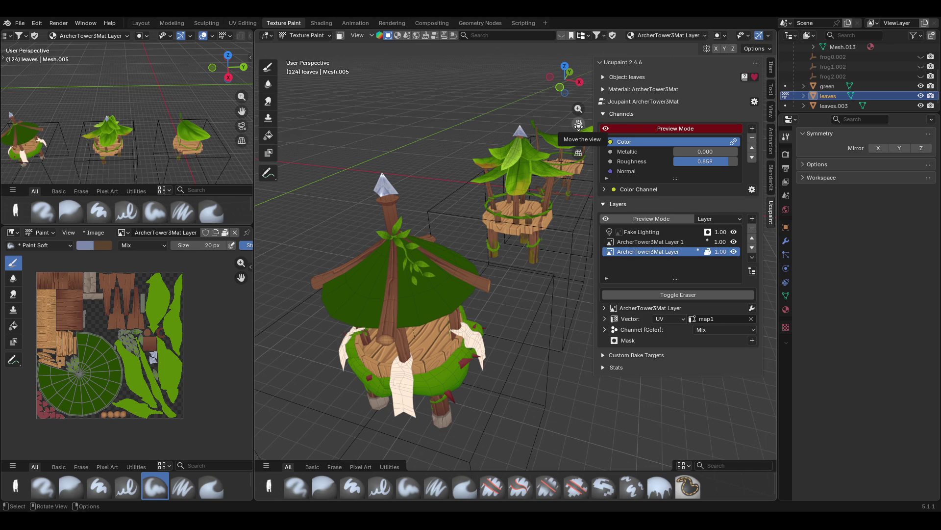
Shift the towers in the view to make room for the archer tower concept reference
{"action": "mouse_move", "coordinate": [578, 125]}
{"action": "left_mouse_down"}
{"action": "mouse_move", "coordinate": [600, 110]}
{"action": "mouse_move", "coordinate": [579, 125]}
{"action": "left_mouse_up"}
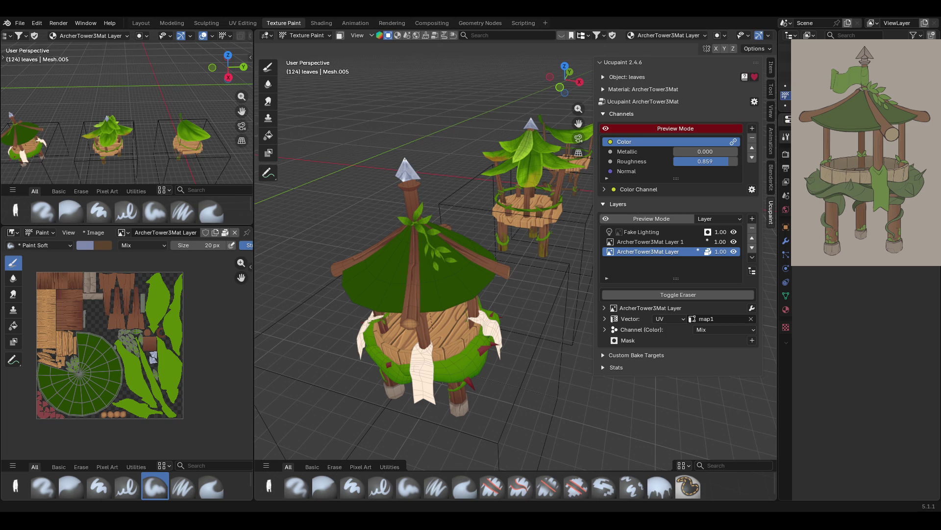
Save the file as ArcherTower.blend with Ctrl+S, then view the tower side-on and zoom out
{"action": "middle_click_drag", "start_coordinate": [564, 299], "coordinate": [441, 339]}
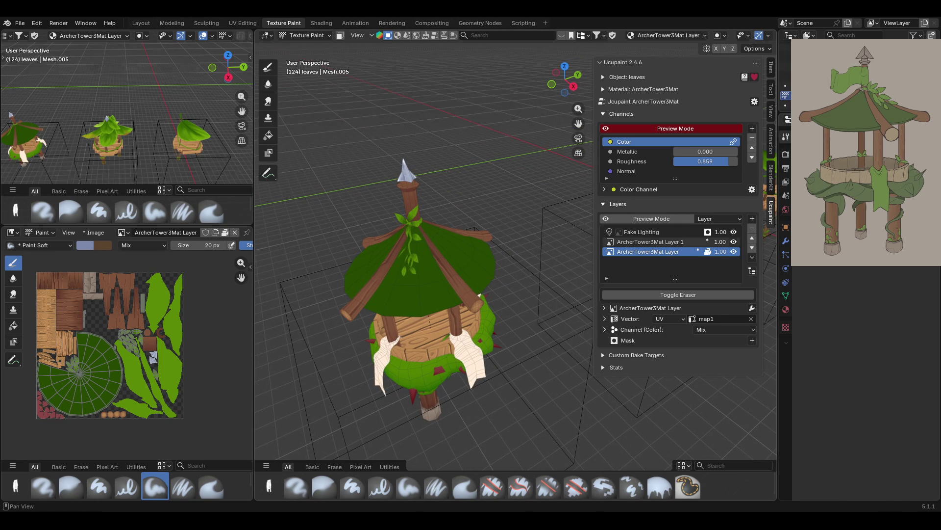
{"action": "key", "text": "ctrl+s"}
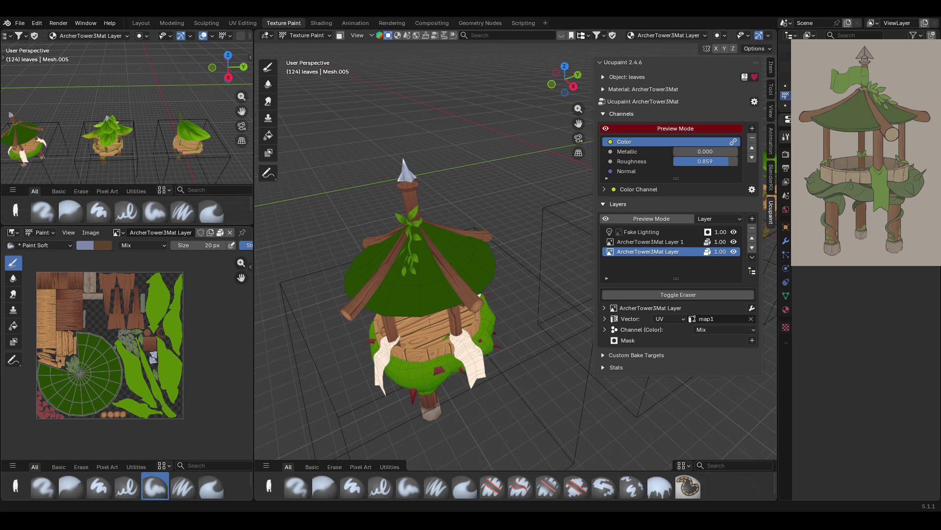
{"action": "mouse_move", "coordinate": [460, 450]}
{"action": "middle_mouse_down"}
{"action": "mouse_move", "coordinate": [470, 337]}
{"action": "mouse_move", "coordinate": [433, 331]}
{"action": "middle_mouse_up"}
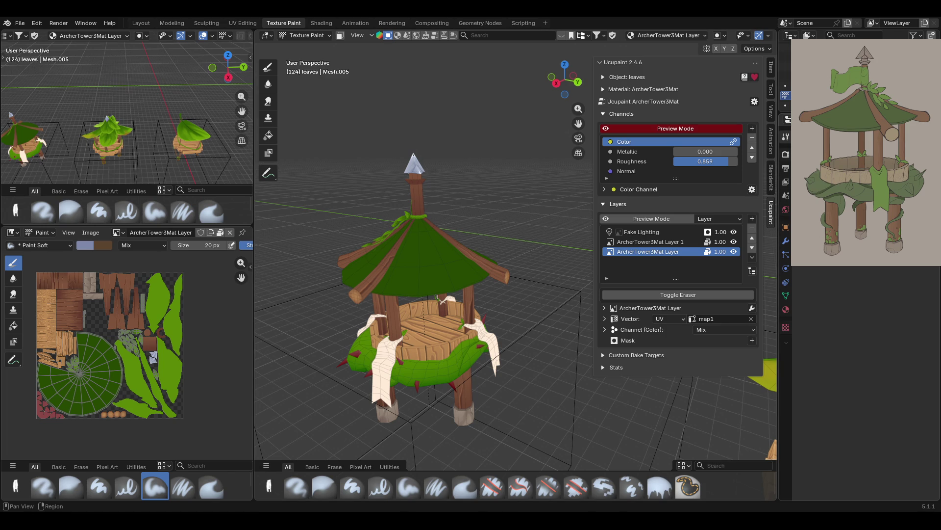
{"action": "scroll", "coordinate": [424, 255], "scroll_direction": "down", "scroll_amount": 7}
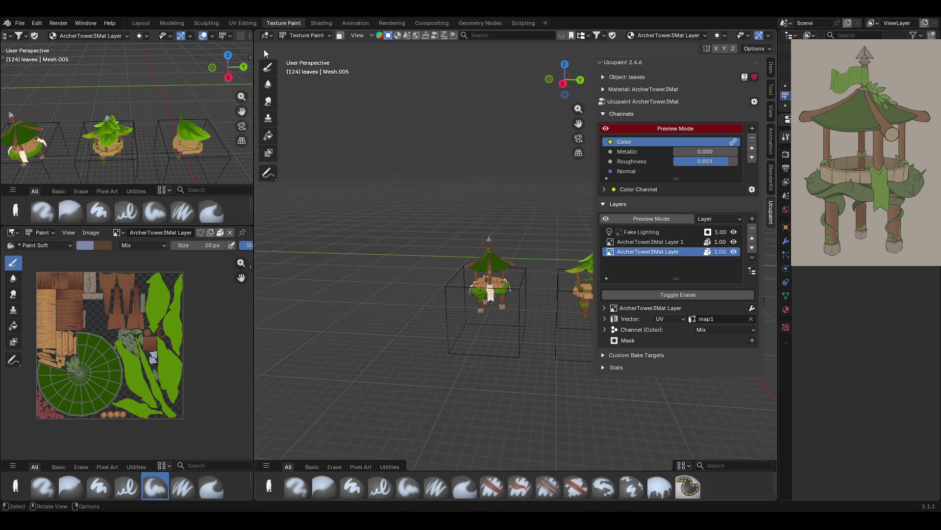
Enable the face selection paint mask for the roof leaves object
{"action": "left_click_drag", "start_coordinate": [579, 123], "coordinate": [414, 133]}
{"action": "mouse_move", "coordinate": [422, 231]}
{"action": "middle_mouse_down"}
{"action": "mouse_move", "coordinate": [481, 255]}
{"action": "mouse_move", "coordinate": [490, 275]}
{"action": "mouse_move", "coordinate": [499, 158]}
{"action": "mouse_move", "coordinate": [480, 245]}
{"action": "mouse_move", "coordinate": [428, 263]}
{"action": "mouse_move", "coordinate": [470, 263]}
{"action": "mouse_move", "coordinate": [469, 247]}
{"action": "middle_mouse_up"}
{"action": "left_click", "coordinate": [325, 34]}
{"action": "left_click", "coordinate": [325, 34]}
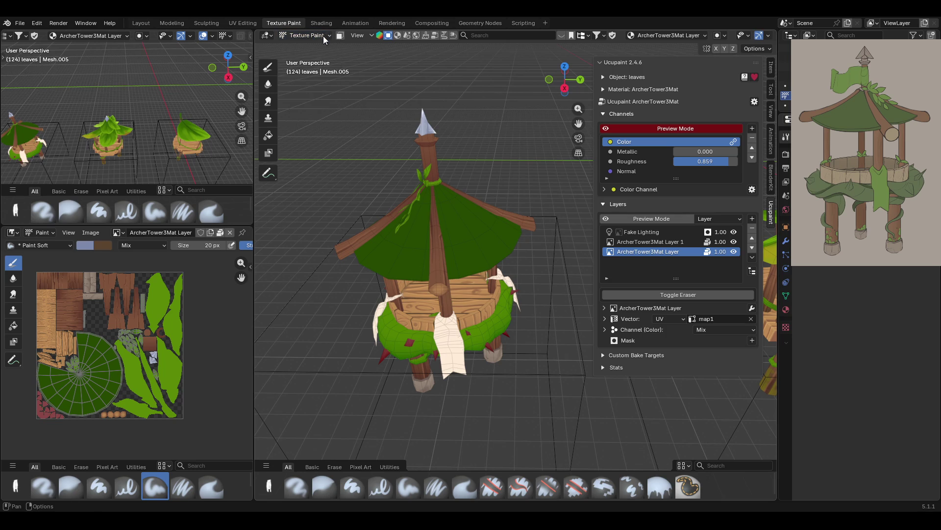
{"action": "left_click", "coordinate": [340, 34]}
Select all roof faces and toggle the Ucupaint colour channel preview off and on
{"action": "mouse_move", "coordinate": [512, 219]}
{"action": "middle_mouse_down"}
{"action": "mouse_move", "coordinate": [401, 246]}
{"action": "mouse_move", "coordinate": [466, 237]}
{"action": "mouse_move", "coordinate": [430, 254]}
{"action": "mouse_move", "coordinate": [531, 243]}
{"action": "mouse_move", "coordinate": [469, 240]}
{"action": "mouse_move", "coordinate": [410, 255]}
{"action": "mouse_move", "coordinate": [671, 228]}
{"action": "mouse_move", "coordinate": [775, 241]}
{"action": "middle_mouse_up"}
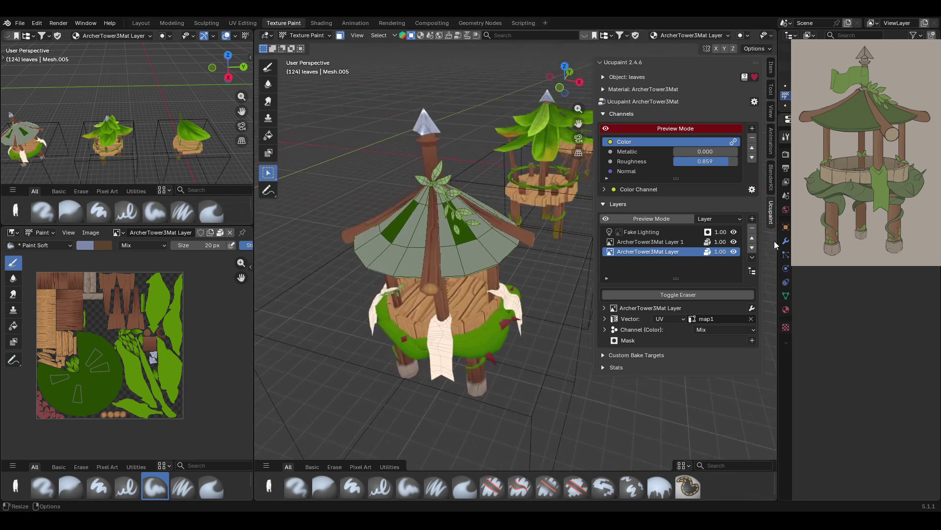
{"action": "left_click", "coordinate": [712, 143]}
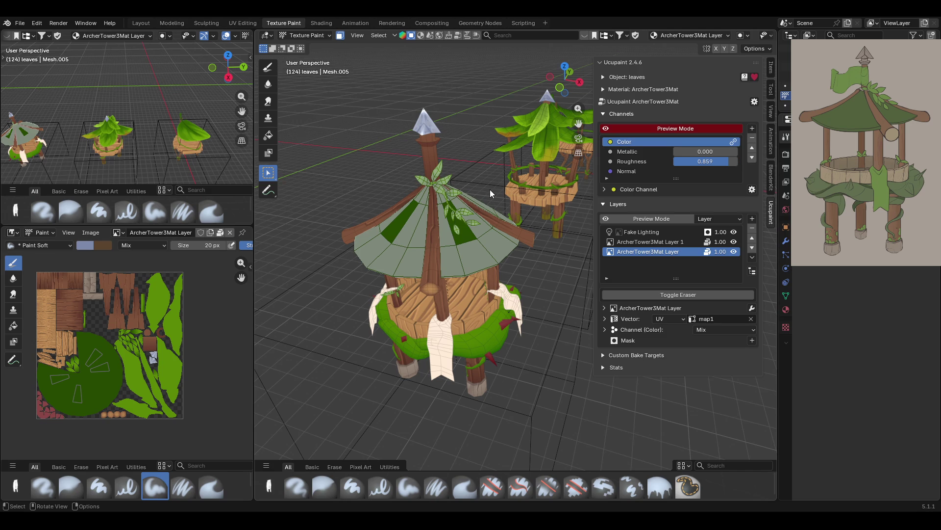
{"action": "left_click", "coordinate": [607, 129]}
{"action": "left_click", "coordinate": [607, 129]}
{"action": "left_click", "coordinate": [606, 129]}
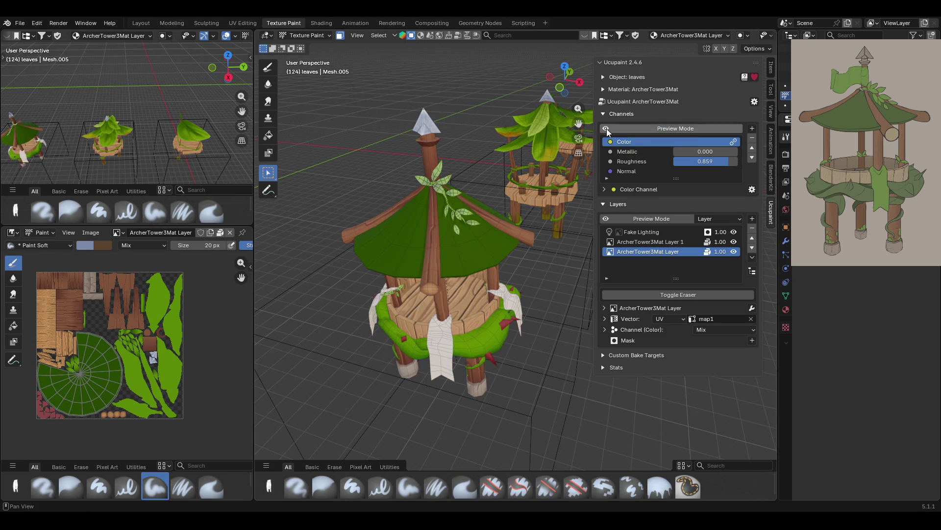
{"action": "left_click", "coordinate": [607, 129]}
Bring the three towers back into view from a low side angle
{"action": "mouse_move", "coordinate": [463, 227]}
{"action": "middle_mouse_down"}
{"action": "mouse_move", "coordinate": [373, 208]}
{"action": "mouse_move", "coordinate": [485, 233]}
{"action": "middle_mouse_up"}
{"action": "scroll", "coordinate": [510, 211], "scroll_direction": "down", "scroll_amount": 5}
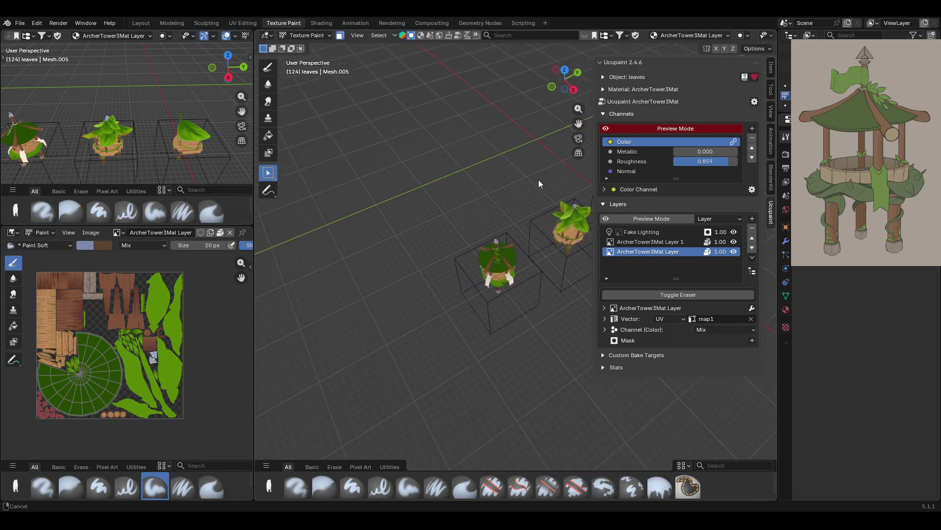
{"action": "left_click_drag", "start_coordinate": [573, 124], "coordinate": [520, 244]}
{"action": "mouse_move", "coordinate": [402, 295]}
{"action": "middle_mouse_down"}
{"action": "mouse_move", "coordinate": [422, 255]}
{"action": "mouse_move", "coordinate": [417, 230]}
{"action": "middle_mouse_up"}
{"action": "mouse_move", "coordinate": [579, 123]}
{"action": "left_mouse_down"}
{"action": "mouse_move", "coordinate": [686, 64]}
{"action": "mouse_move", "coordinate": [697, 73]}
{"action": "left_mouse_up"}
{"action": "scroll", "coordinate": [514, 198], "scroll_direction": "up", "scroll_amount": 5}
{"action": "middle_click_drag", "start_coordinate": [513, 198], "coordinate": [549, 207]}
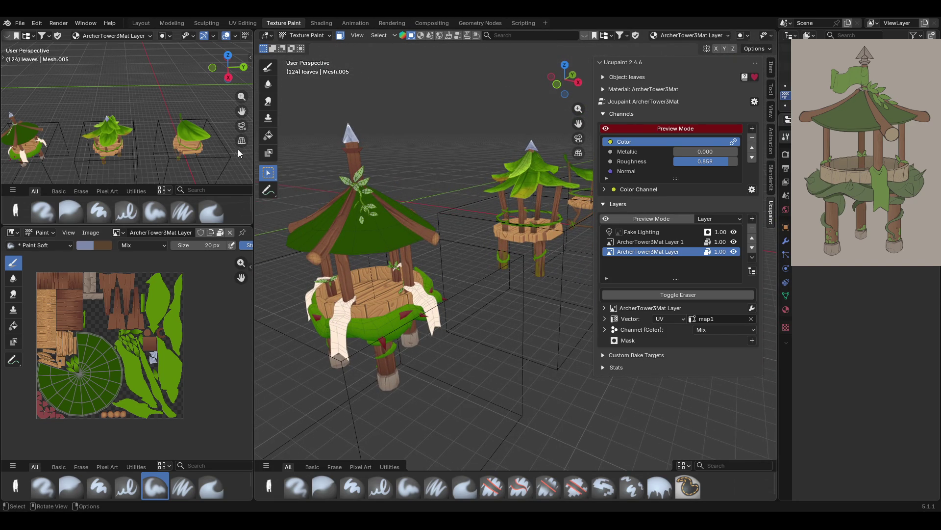
Fill the roof leaves with a lighter green palette swatch, then return to Select Box
{"action": "left_click", "coordinate": [274, 140]}
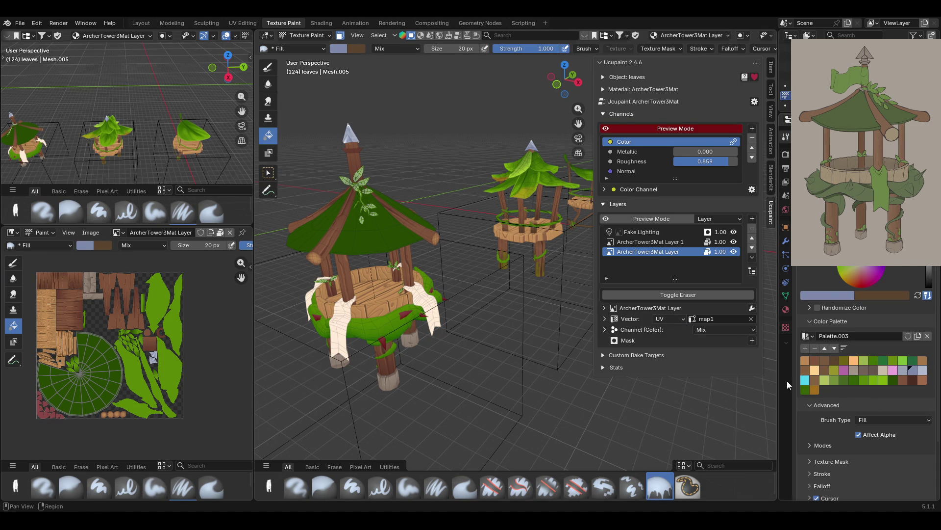
{"action": "left_click", "coordinate": [861, 381]}
{"action": "left_click", "coordinate": [354, 240]}
{"action": "mouse_move", "coordinate": [360, 243]}
{"action": "middle_mouse_down"}
{"action": "mouse_move", "coordinate": [416, 261]}
{"action": "mouse_move", "coordinate": [443, 314]}
{"action": "mouse_move", "coordinate": [491, 289]}
{"action": "mouse_move", "coordinate": [576, 292]}
{"action": "middle_mouse_up"}
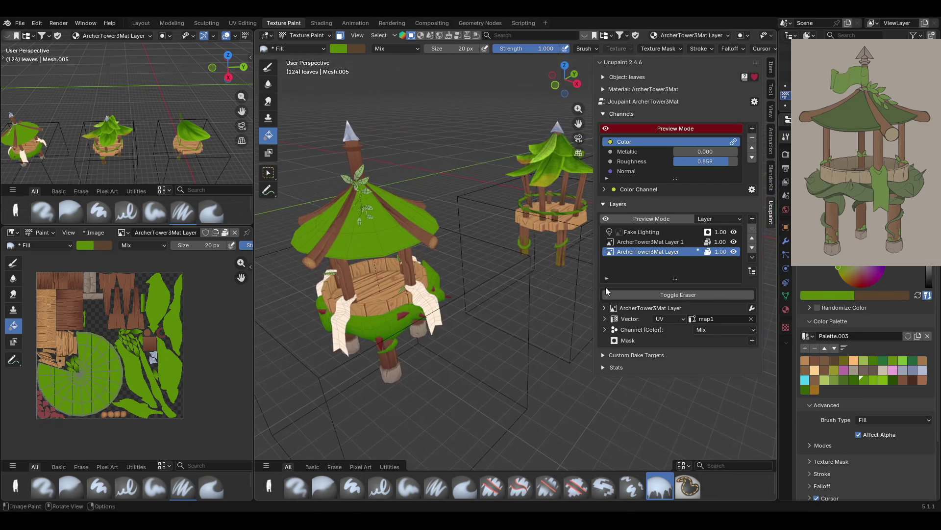
{"action": "mouse_move", "coordinate": [390, 228]}
{"action": "middle_mouse_down"}
{"action": "mouse_move", "coordinate": [493, 267]}
{"action": "mouse_move", "coordinate": [543, 269]}
{"action": "mouse_move", "coordinate": [491, 278]}
{"action": "middle_mouse_up"}
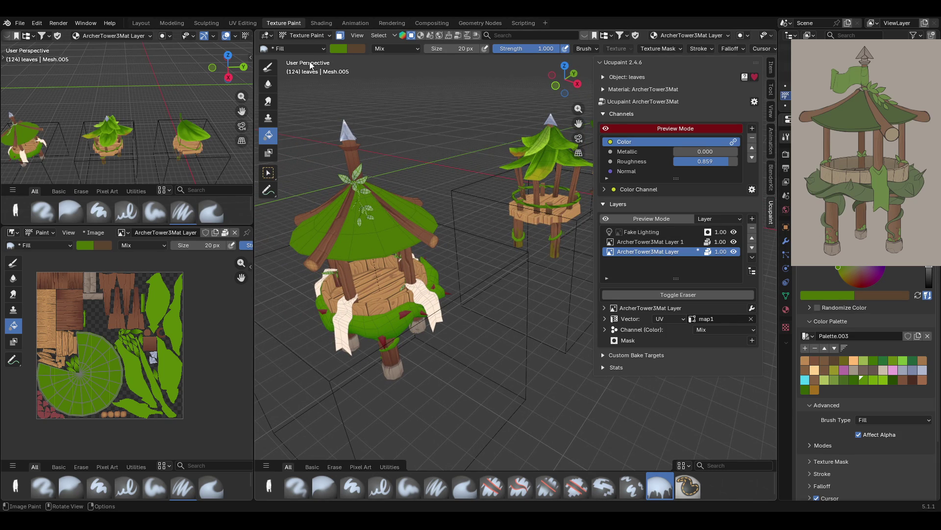
{"action": "key", "text": "w"}
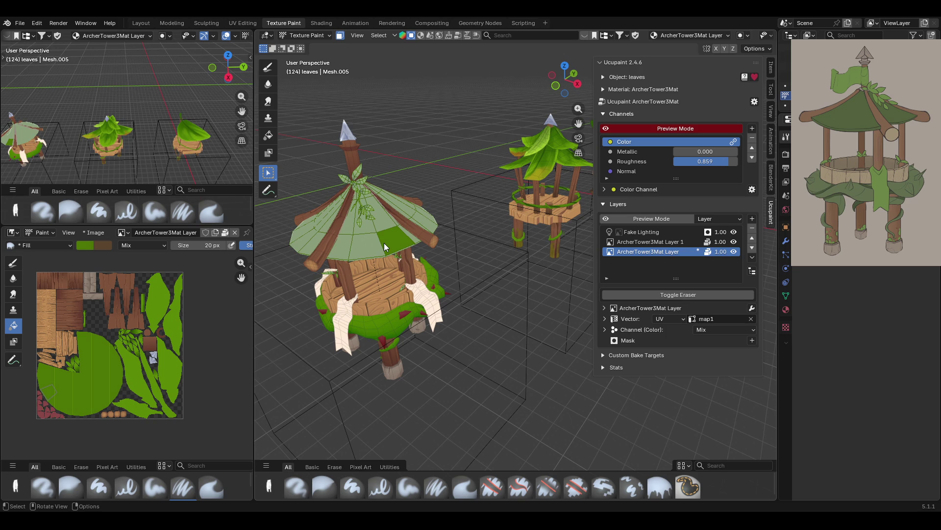
Shift-select a wedge of roof faces running from the edge up to the apex
{"action": "mouse_move", "coordinate": [383, 239]}
{"action": "middle_mouse_down"}
{"action": "mouse_move", "coordinate": [398, 254]}
{"action": "mouse_move", "coordinate": [417, 173]}
{"action": "mouse_move", "coordinate": [359, 201]}
{"action": "mouse_move", "coordinate": [342, 222]}
{"action": "mouse_move", "coordinate": [395, 263]}
{"action": "mouse_move", "coordinate": [405, 238]}
{"action": "middle_mouse_up"}
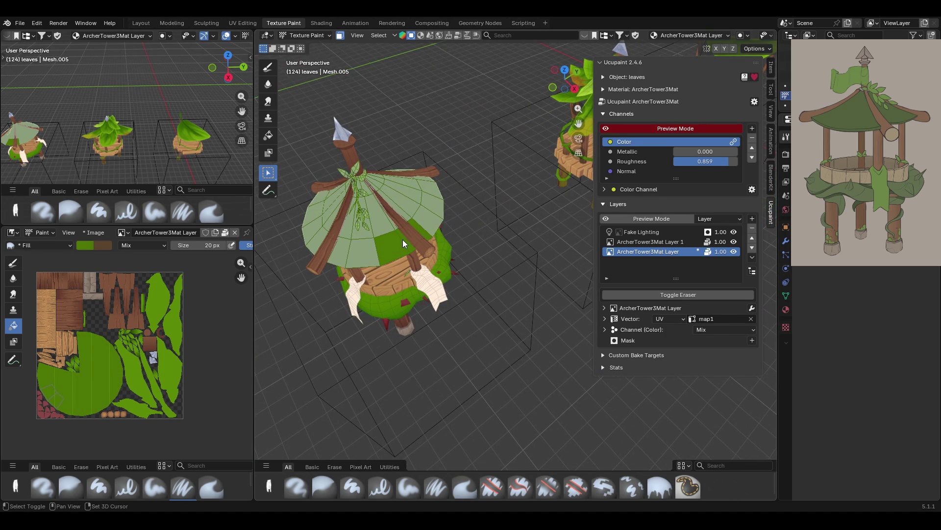
{"action": "mouse_move", "coordinate": [371, 195]}
{"action": "middle_mouse_down"}
{"action": "mouse_move", "coordinate": [416, 207]}
{"action": "mouse_move", "coordinate": [373, 216]}
{"action": "mouse_move", "coordinate": [391, 204]}
{"action": "mouse_move", "coordinate": [383, 227]}
{"action": "middle_mouse_up"}
{"action": "left_click", "coordinate": [363, 245], "text": "shift"}
{"action": "left_click", "coordinate": [349, 223], "text": "shift"}
{"action": "left_click", "coordinate": [369, 232], "text": "shift"}
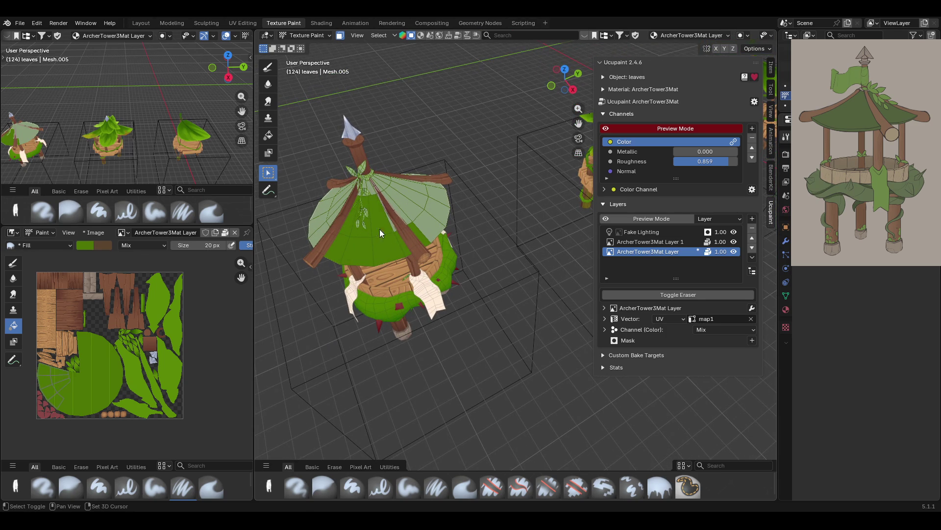
{"action": "mouse_move", "coordinate": [371, 196]}
{"action": "middle_mouse_down"}
{"action": "mouse_move", "coordinate": [386, 187]}
{"action": "mouse_move", "coordinate": [442, 197]}
{"action": "mouse_move", "coordinate": [326, 195]}
{"action": "mouse_move", "coordinate": [445, 207]}
{"action": "mouse_move", "coordinate": [318, 197]}
{"action": "mouse_move", "coordinate": [529, 206]}
{"action": "mouse_move", "coordinate": [327, 113]}
{"action": "mouse_move", "coordinate": [404, 166]}
{"action": "mouse_move", "coordinate": [360, 157]}
{"action": "mouse_move", "coordinate": [309, 164]}
{"action": "mouse_move", "coordinate": [739, 185]}
{"action": "mouse_move", "coordinate": [763, 151]}
{"action": "mouse_move", "coordinate": [775, 151]}
{"action": "mouse_move", "coordinate": [324, 173]}
{"action": "mouse_move", "coordinate": [379, 180]}
{"action": "mouse_move", "coordinate": [383, 228]}
{"action": "mouse_move", "coordinate": [402, 217]}
{"action": "mouse_move", "coordinate": [362, 210]}
{"action": "mouse_move", "coordinate": [321, 221]}
{"action": "middle_mouse_up"}
Switch to the Fill tool and bring up its gradient interpolation choices
{"action": "left_click", "coordinate": [268, 135]}
{"action": "scroll", "coordinate": [905, 302], "scroll_direction": "down", "scroll_amount": 2}
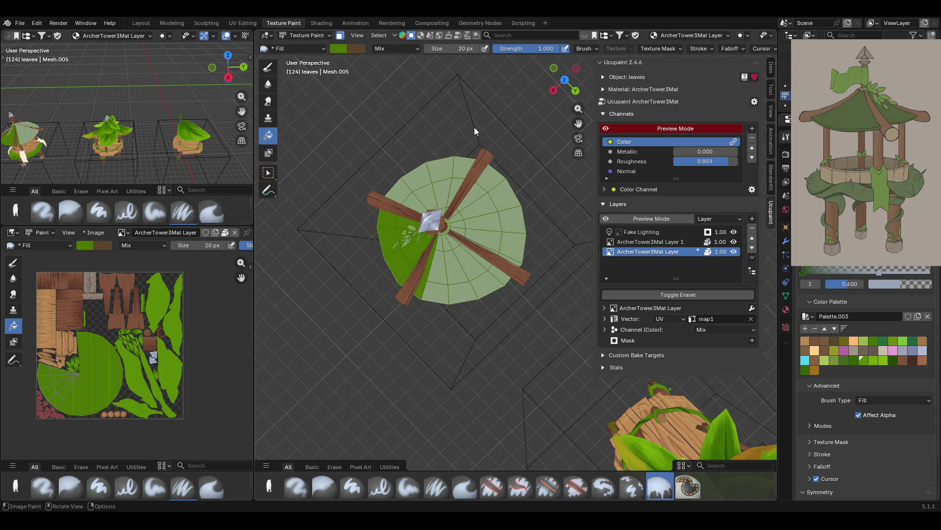
{"action": "left_click", "coordinate": [888, 268]}
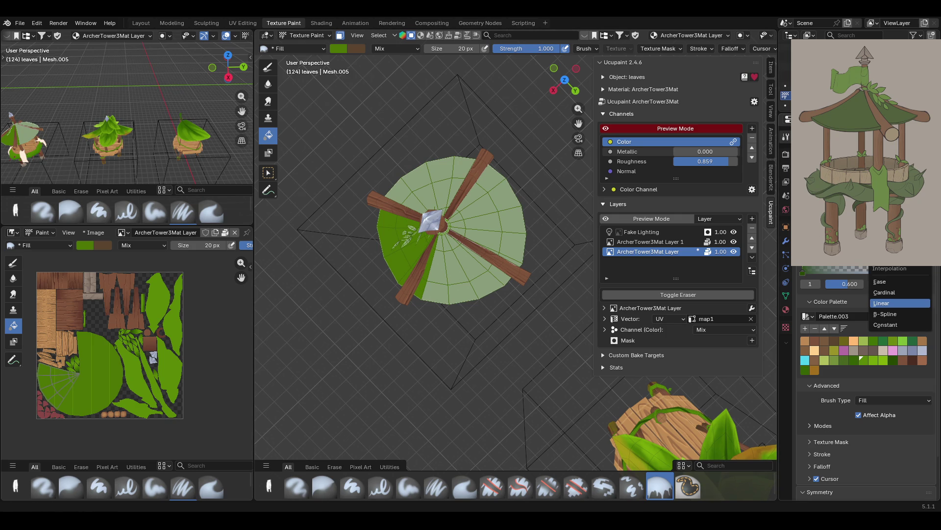
Clear the canopy face selection, then test and undo Cardinal and B-Spline gradient fills
{"action": "left_click", "coordinate": [268, 173]}
{"action": "key", "text": "a"}
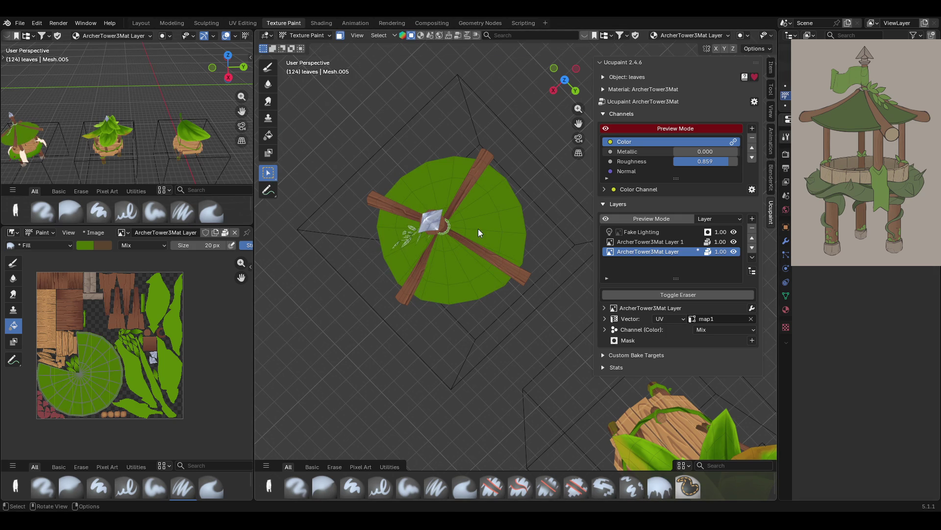
{"action": "left_click", "coordinate": [268, 136]}
{"action": "left_click", "coordinate": [890, 270]}
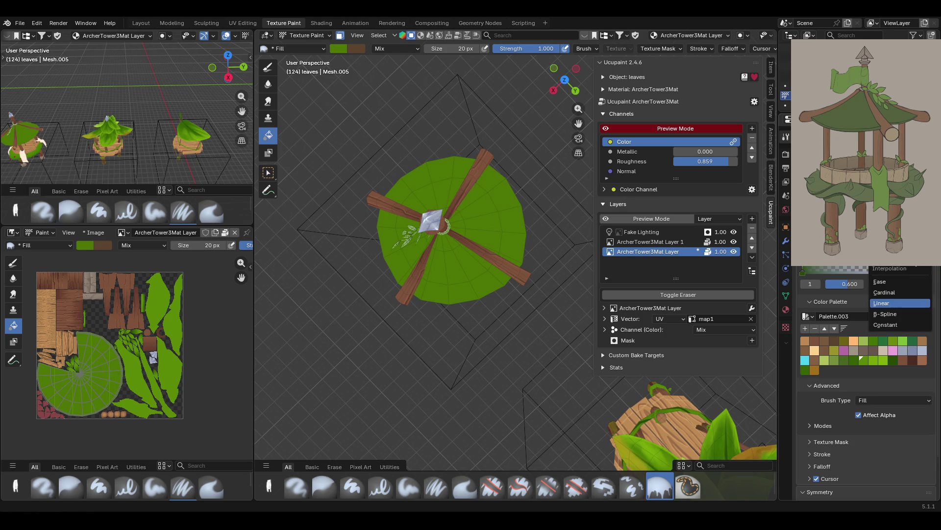
{"action": "left_click", "coordinate": [902, 293]}
{"action": "left_click_drag", "start_coordinate": [456, 223], "coordinate": [507, 219]}
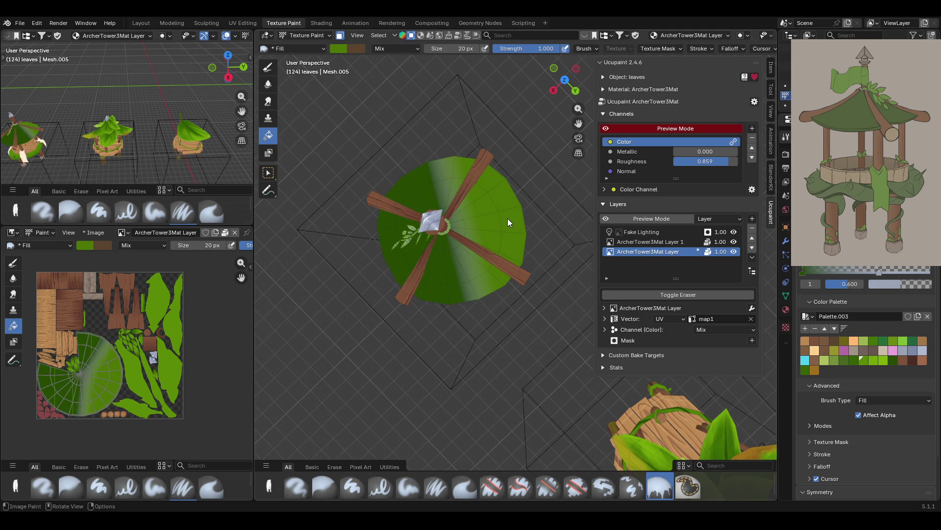
{"action": "key", "text": "ctrl+z"}
{"action": "left_click", "coordinate": [890, 269]}
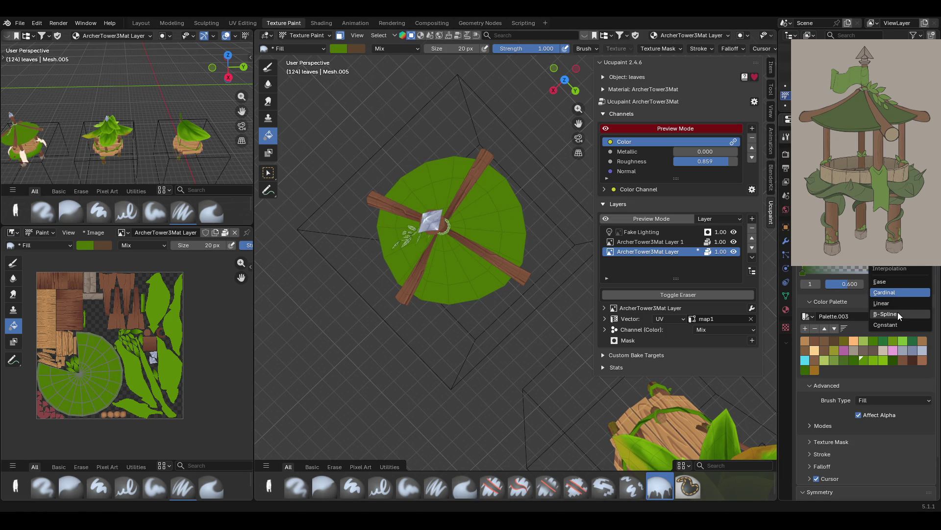
{"action": "left_click", "coordinate": [899, 314]}
{"action": "left_click_drag", "start_coordinate": [453, 223], "coordinate": [508, 219]}
{"action": "key", "text": "ctrl+z"}
Test and undo a Constant gradient, then settle on Linear interpolation
{"action": "left_click", "coordinate": [921, 267]}
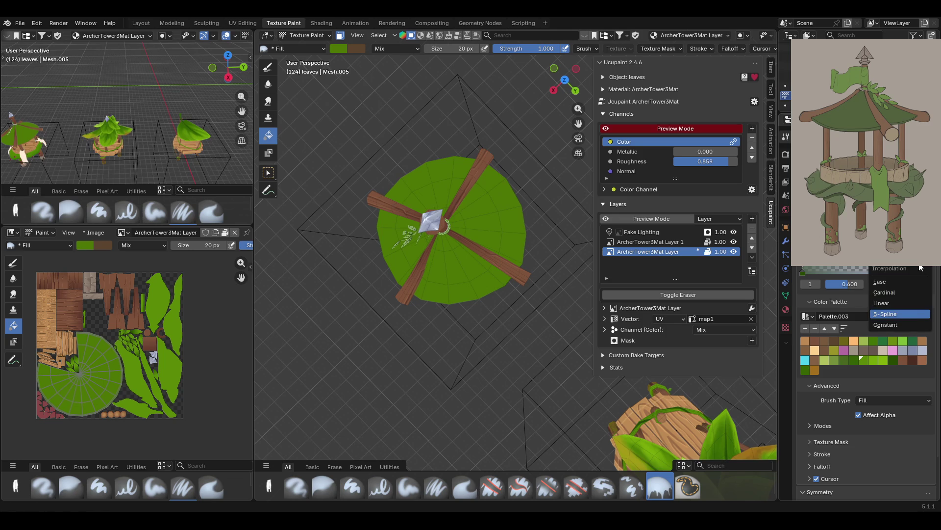
{"action": "left_click", "coordinate": [897, 325]}
{"action": "left_click_drag", "start_coordinate": [440, 224], "coordinate": [575, 223]}
{"action": "key", "text": "ctrl+z"}
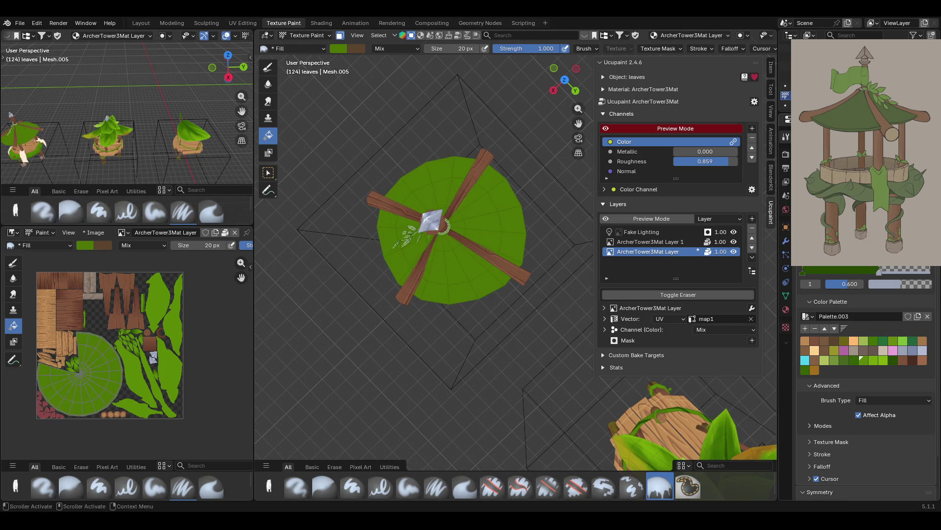
{"action": "left_click", "coordinate": [904, 269]}
{"action": "left_click", "coordinate": [899, 303]}
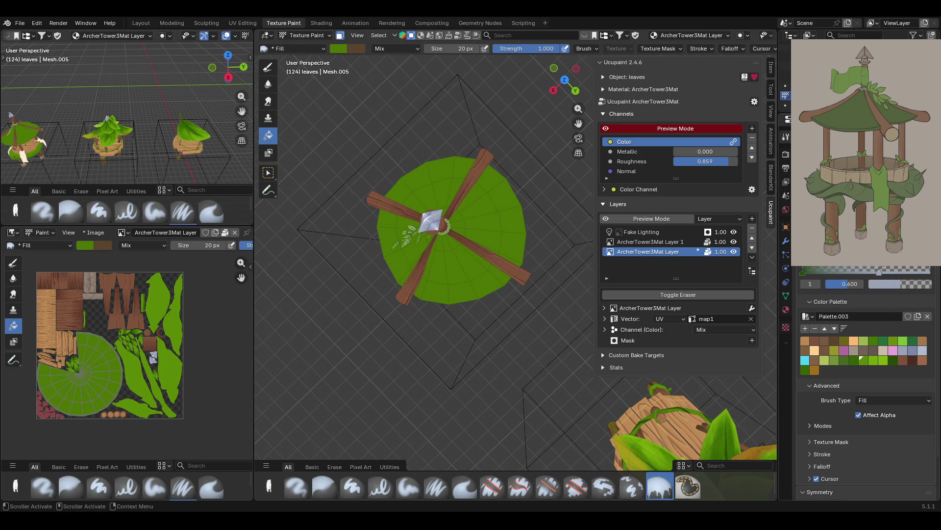
{"action": "left_click", "coordinate": [831, 265]}
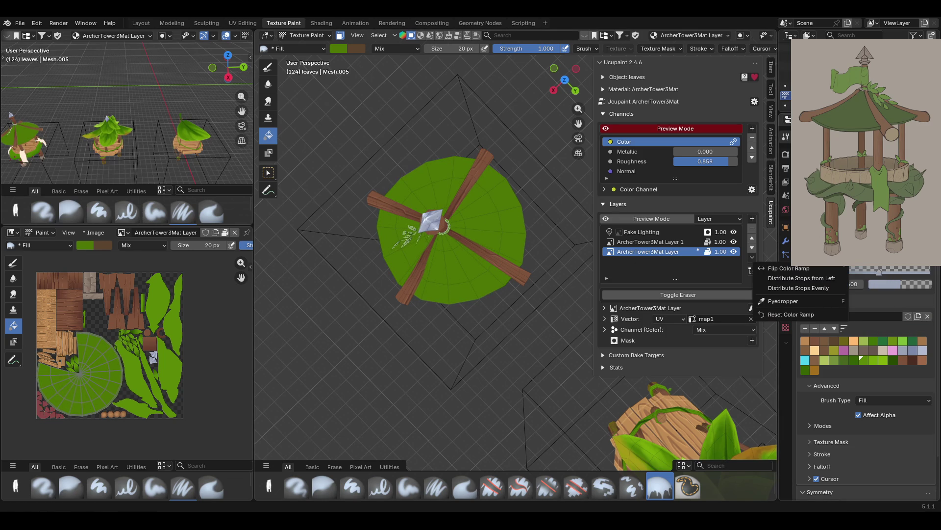
{"action": "key", "text": "Escape"}
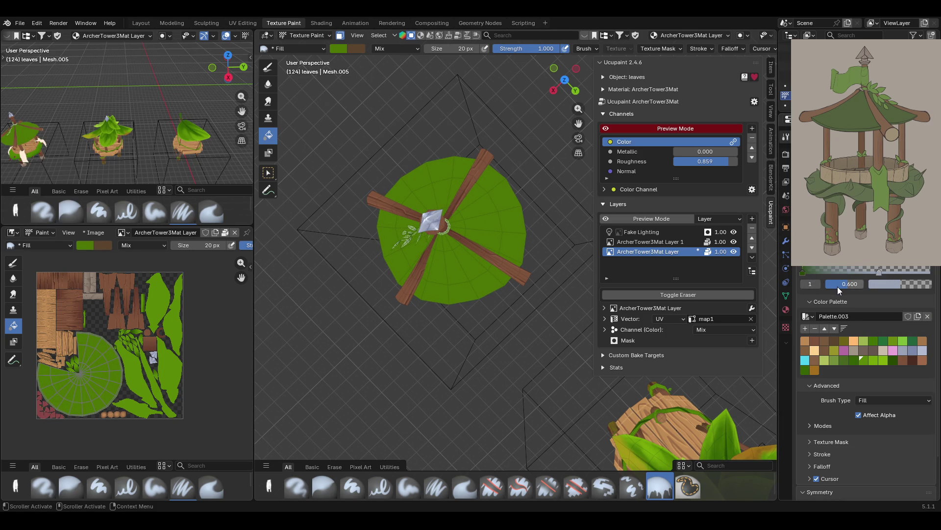
{"action": "left_click", "coordinate": [884, 301]}
{"action": "left_click", "coordinate": [876, 297]}
Try the Smear and Paint Soft brushes, then test a radial gradient fill and undo it
{"action": "mouse_move", "coordinate": [522, 242]}
{"action": "middle_mouse_down"}
{"action": "mouse_move", "coordinate": [528, 228]}
{"action": "mouse_move", "coordinate": [502, 215]}
{"action": "middle_mouse_up"}
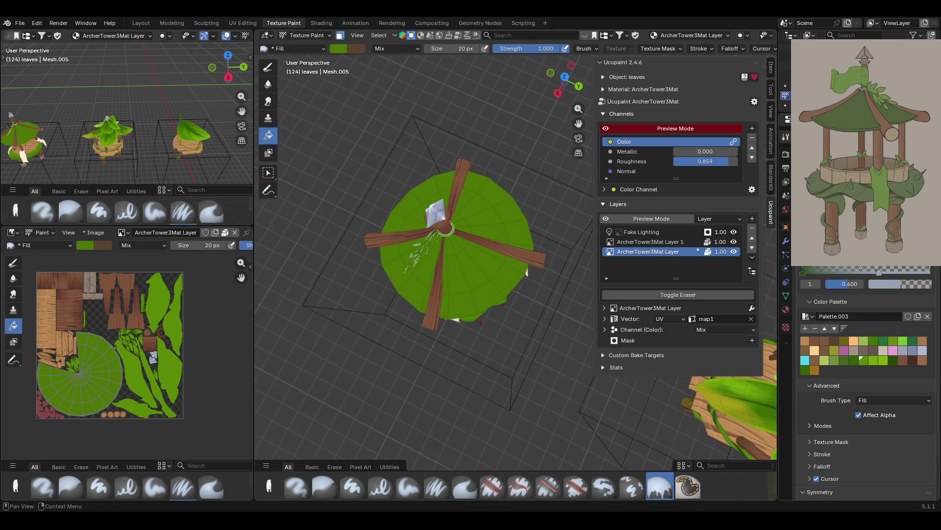
{"action": "left_click", "coordinate": [453, 484]}
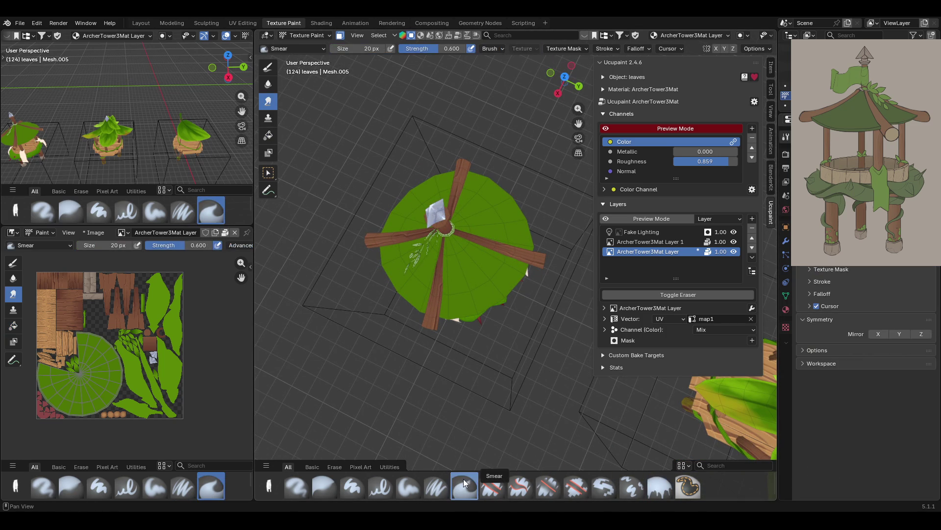
{"action": "left_click", "coordinate": [416, 484]}
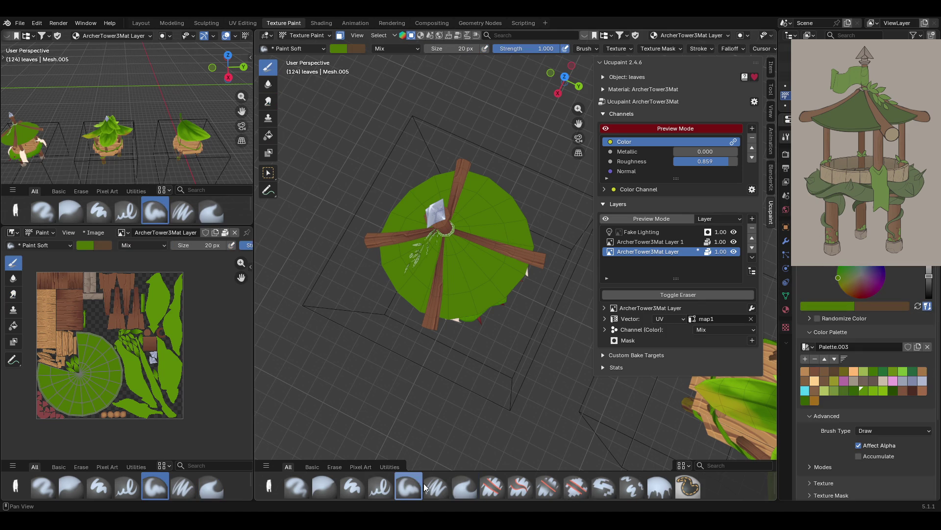
{"action": "left_click", "coordinate": [661, 487]}
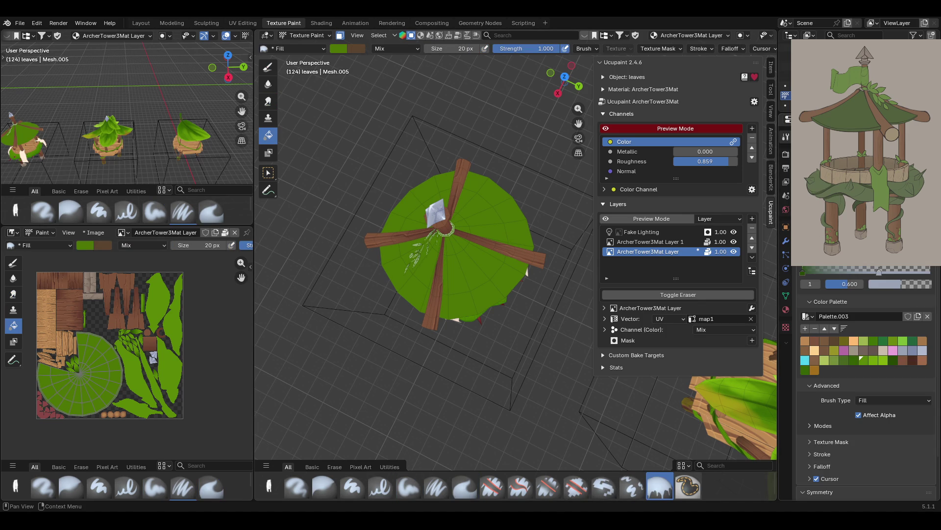
{"action": "left_click_drag", "start_coordinate": [439, 226], "coordinate": [533, 220]}
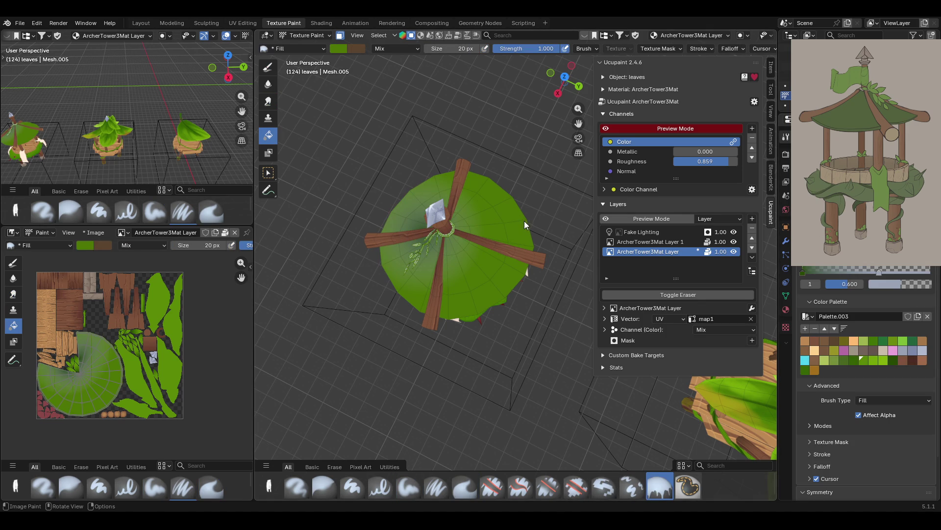
{"action": "key", "text": "ctrl+z"}
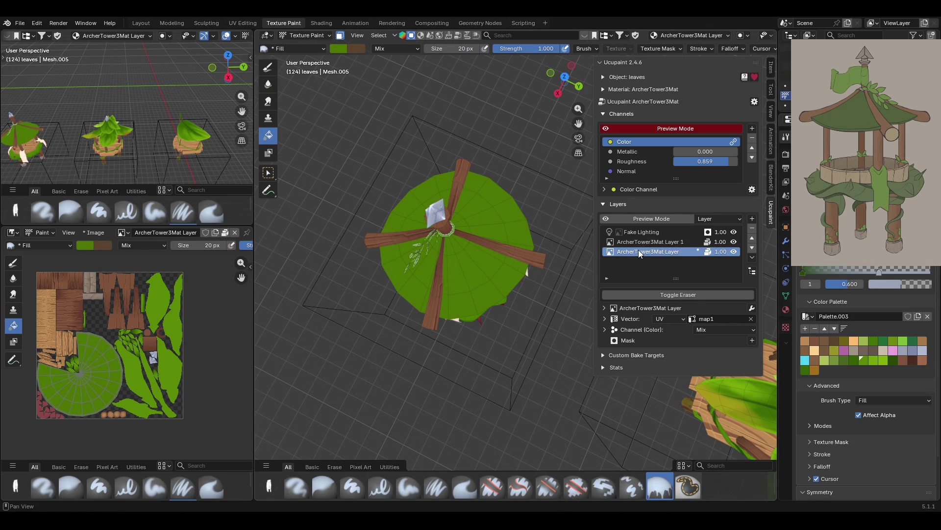
Pick a dark green swatch and draw a radial gradient out from the canopy centre
{"action": "left_click", "coordinate": [893, 358]}
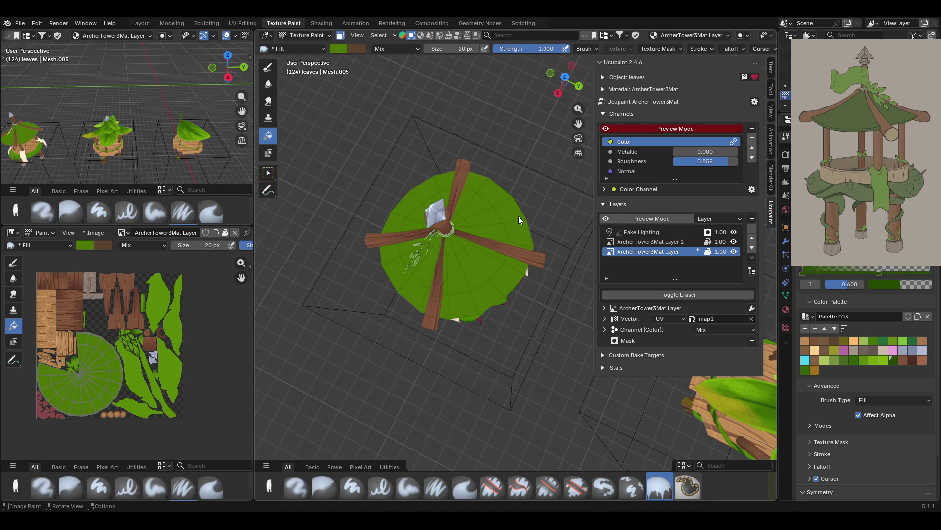
{"action": "mouse_move", "coordinate": [582, 225]}
{"action": "middle_mouse_down"}
{"action": "mouse_move", "coordinate": [548, 200]}
{"action": "mouse_move", "coordinate": [519, 215]}
{"action": "mouse_move", "coordinate": [472, 273]}
{"action": "mouse_move", "coordinate": [599, 217]}
{"action": "mouse_move", "coordinate": [545, 205]}
{"action": "mouse_move", "coordinate": [540, 173]}
{"action": "mouse_move", "coordinate": [461, 231]}
{"action": "mouse_move", "coordinate": [452, 266]}
{"action": "middle_mouse_up"}
{"action": "left_click_drag", "start_coordinate": [448, 235], "coordinate": [549, 199]}
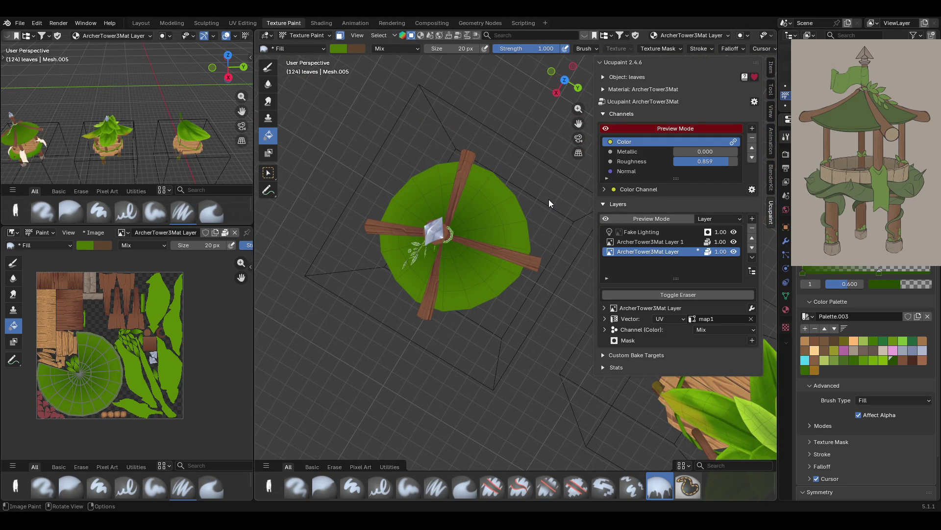
{"action": "left_click_drag", "start_coordinate": [457, 232], "coordinate": [562, 193]}
{"action": "key", "text": "ctrl+z"}
{"action": "left_click_drag", "start_coordinate": [448, 235], "coordinate": [567, 188]}
{"action": "key", "text": "ctrl+z"}
{"action": "left_click_drag", "start_coordinate": [444, 236], "coordinate": [479, 227]}
{"action": "mouse_move", "coordinate": [479, 227]}
{"action": "middle_mouse_down"}
{"action": "mouse_move", "coordinate": [508, 213]}
{"action": "mouse_move", "coordinate": [443, 204]}
{"action": "middle_mouse_up"}
{"action": "mouse_move", "coordinate": [513, 217]}
{"action": "middle_mouse_down"}
{"action": "mouse_move", "coordinate": [519, 237]}
{"action": "mouse_move", "coordinate": [496, 222]}
{"action": "mouse_move", "coordinate": [383, 247]}
{"action": "mouse_move", "coordinate": [384, 236]}
{"action": "middle_mouse_up"}
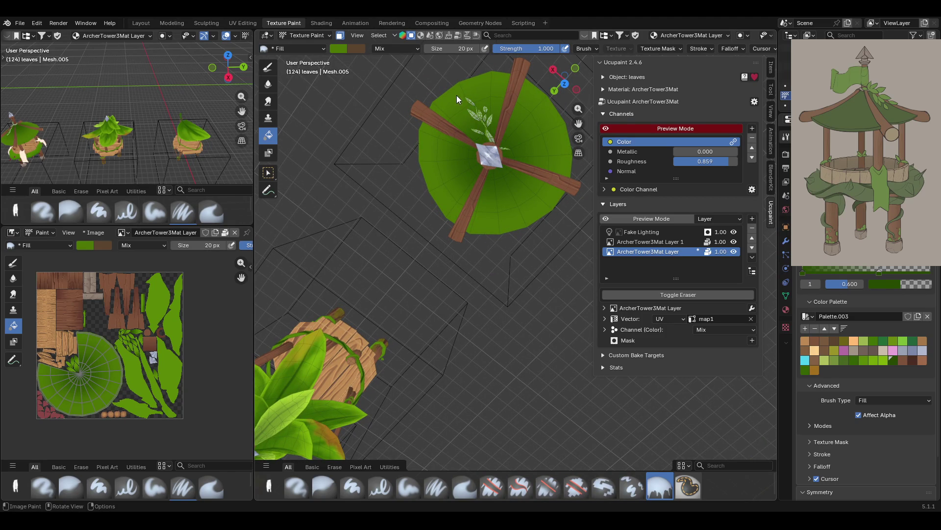
Inspect the gradient roof from side, top and oblique angles, then pick the Paint Soft brush
{"action": "mouse_move", "coordinate": [493, 157]}
{"action": "middle_mouse_down"}
{"action": "mouse_move", "coordinate": [482, 131]}
{"action": "mouse_move", "coordinate": [557, 96]}
{"action": "mouse_move", "coordinate": [566, 28]}
{"action": "mouse_move", "coordinate": [542, 40]}
{"action": "mouse_move", "coordinate": [532, 469]}
{"action": "mouse_move", "coordinate": [529, 102]}
{"action": "mouse_move", "coordinate": [532, 151]}
{"action": "mouse_move", "coordinate": [498, 107]}
{"action": "mouse_move", "coordinate": [456, 86]}
{"action": "mouse_move", "coordinate": [391, 82]}
{"action": "mouse_move", "coordinate": [356, 103]}
{"action": "mouse_move", "coordinate": [290, 91]}
{"action": "middle_mouse_up"}
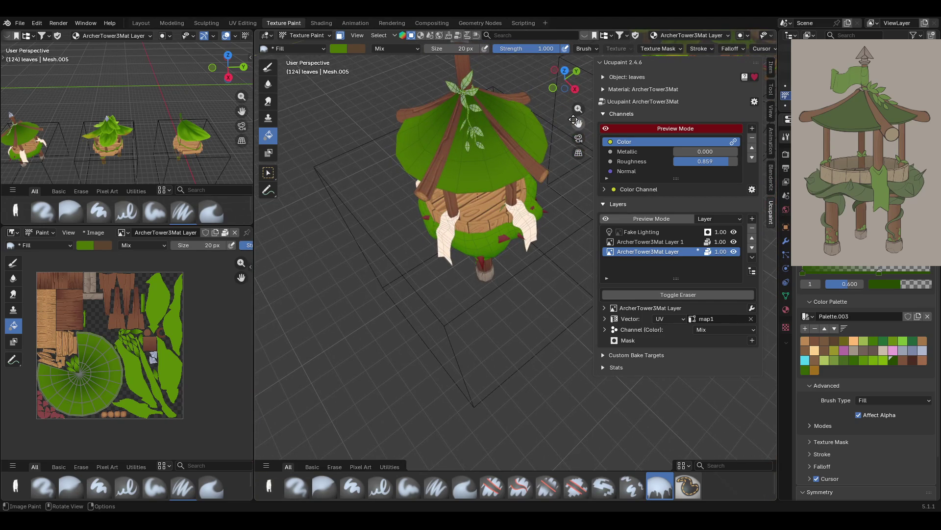
{"action": "middle_click_drag", "start_coordinate": [428, 99], "coordinate": [430, 101]}
{"action": "mouse_move", "coordinate": [525, 295]}
{"action": "middle_mouse_down"}
{"action": "mouse_move", "coordinate": [575, 247]}
{"action": "mouse_move", "coordinate": [507, 263]}
{"action": "mouse_move", "coordinate": [497, 245]}
{"action": "mouse_move", "coordinate": [513, 272]}
{"action": "mouse_move", "coordinate": [529, 271]}
{"action": "mouse_move", "coordinate": [531, 302]}
{"action": "mouse_move", "coordinate": [575, 278]}
{"action": "mouse_move", "coordinate": [541, 275]}
{"action": "middle_mouse_up"}
{"action": "scroll", "coordinate": [513, 272], "scroll_direction": "down", "scroll_amount": 5}
{"action": "scroll", "coordinate": [516, 263], "scroll_direction": "up", "scroll_amount": 8}
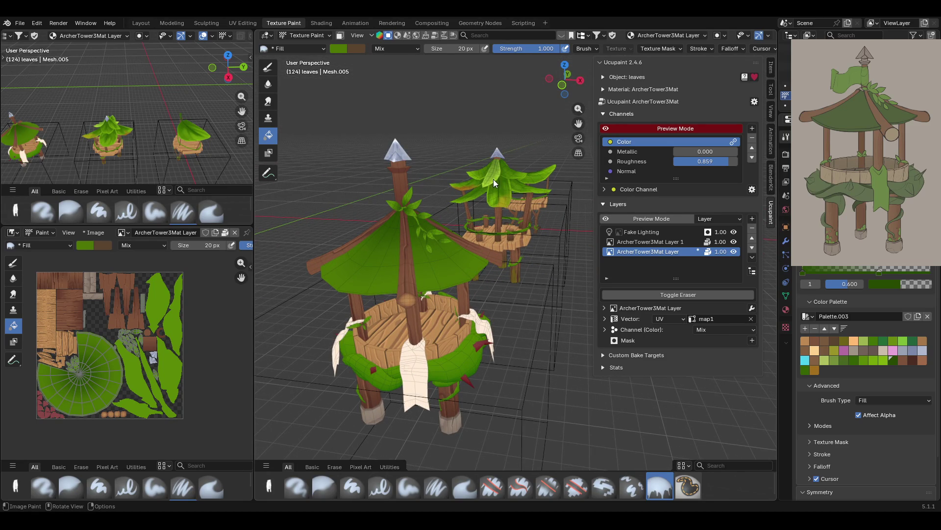
{"action": "mouse_move", "coordinate": [497, 178]}
{"action": "middle_mouse_down"}
{"action": "mouse_move", "coordinate": [478, 266]}
{"action": "mouse_move", "coordinate": [419, 263]}
{"action": "mouse_move", "coordinate": [471, 269]}
{"action": "mouse_move", "coordinate": [490, 255]}
{"action": "mouse_move", "coordinate": [539, 299]}
{"action": "mouse_move", "coordinate": [519, 260]}
{"action": "mouse_move", "coordinate": [545, 241]}
{"action": "middle_mouse_up"}
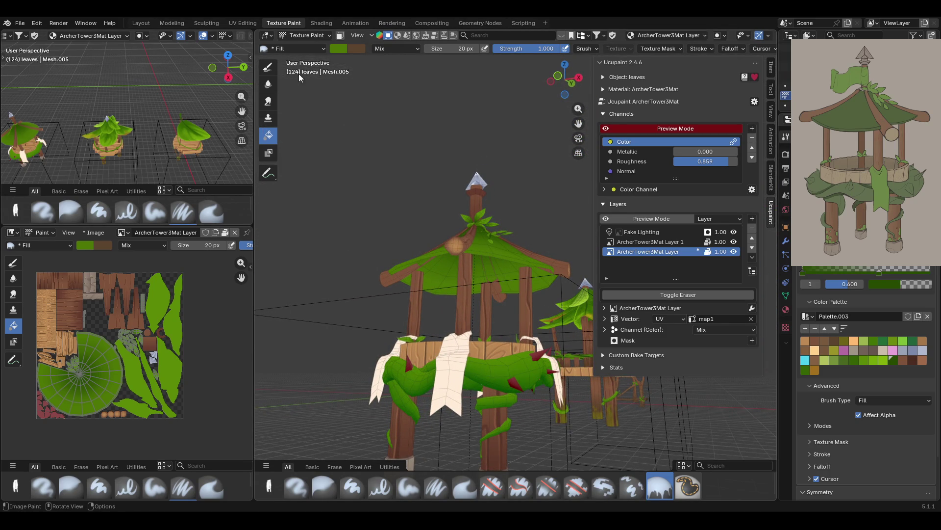
{"action": "mouse_move", "coordinate": [441, 137]}
{"action": "middle_mouse_down"}
{"action": "mouse_move", "coordinate": [463, 174]}
{"action": "mouse_move", "coordinate": [427, 220]}
{"action": "middle_mouse_up"}
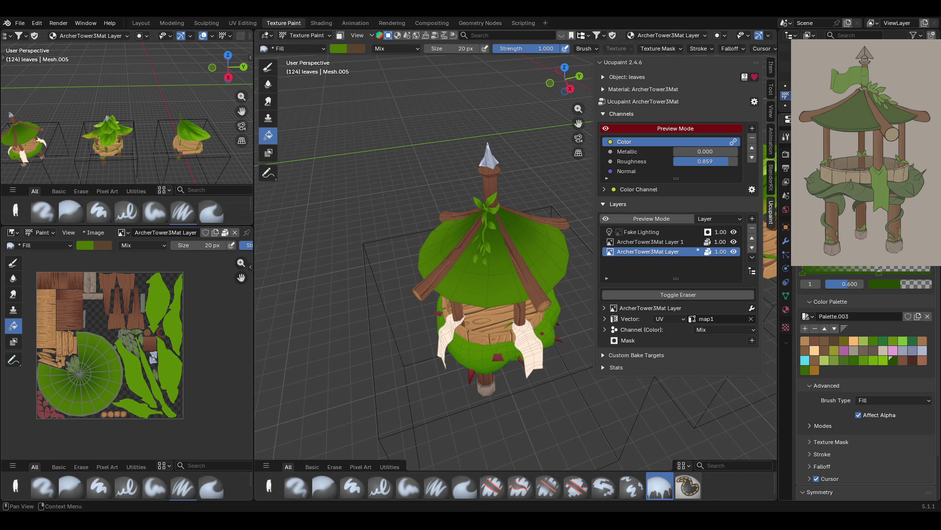
{"action": "left_click", "coordinate": [268, 67]}
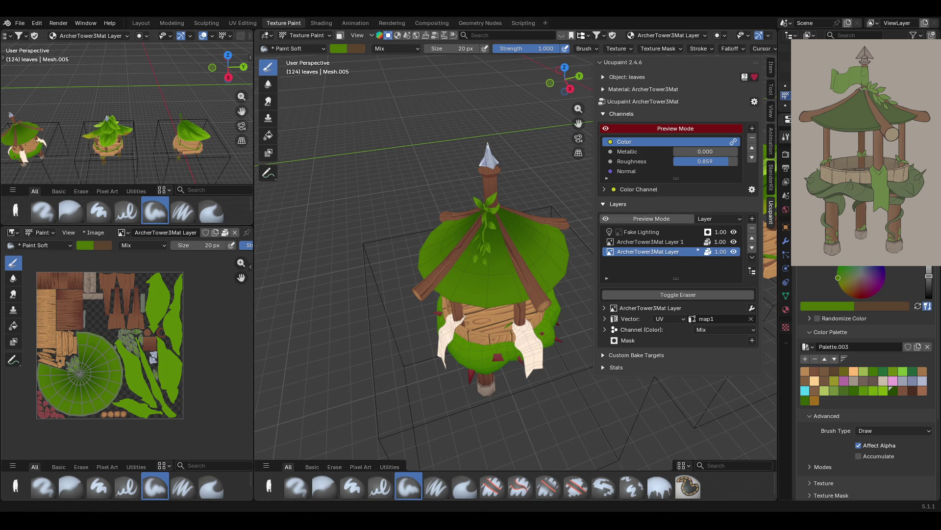
Give the Paint Soft brush a 51 px radius, 0.806 strength and a darker green swatch
{"action": "mouse_move", "coordinate": [487, 308]}
{"action": "middle_mouse_down"}
{"action": "mouse_move", "coordinate": [500, 310]}
{"action": "mouse_move", "coordinate": [500, 325]}
{"action": "middle_mouse_up"}
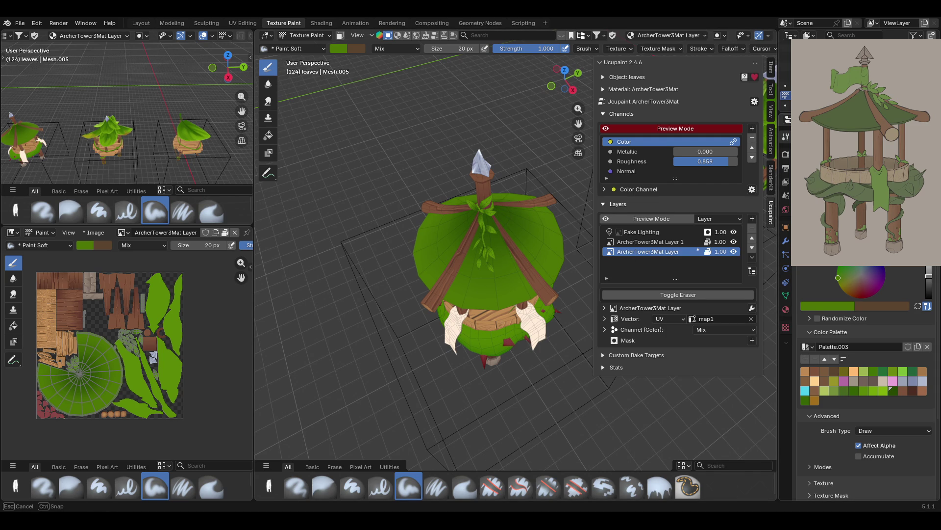
{"action": "key", "text": "Return"}
{"action": "key", "text": "shift+f"}
{"action": "key", "text": "Return"}
{"action": "middle_click_drag", "start_coordinate": [412, 147], "coordinate": [401, 137]}
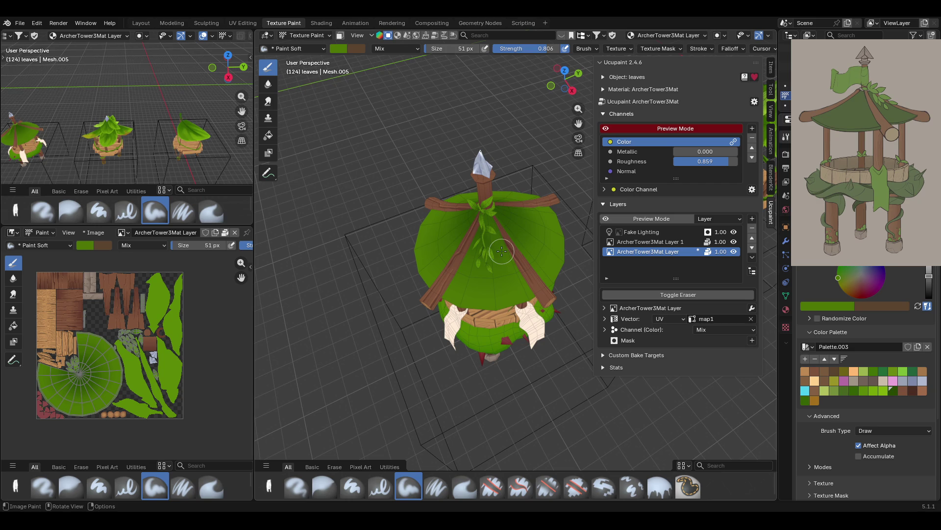
{"action": "left_click", "coordinate": [892, 391]}
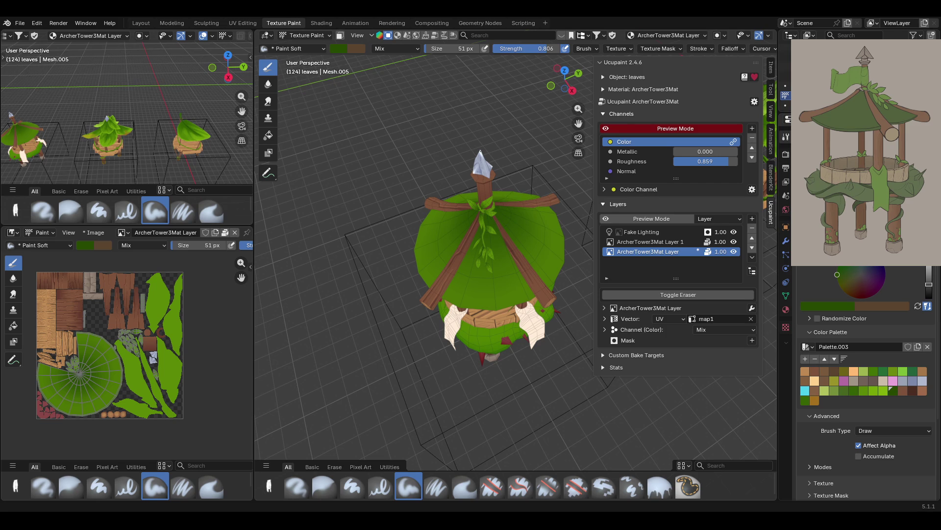
Paint a darker green stroke down the tower roof
{"action": "mouse_move", "coordinate": [430, 378]}
{"action": "middle_mouse_down"}
{"action": "mouse_move", "coordinate": [450, 352]}
{"action": "mouse_move", "coordinate": [461, 364]}
{"action": "mouse_move", "coordinate": [461, 346]}
{"action": "middle_mouse_up"}
{"action": "scroll", "coordinate": [467, 371], "scroll_direction": "up", "scroll_amount": 3}
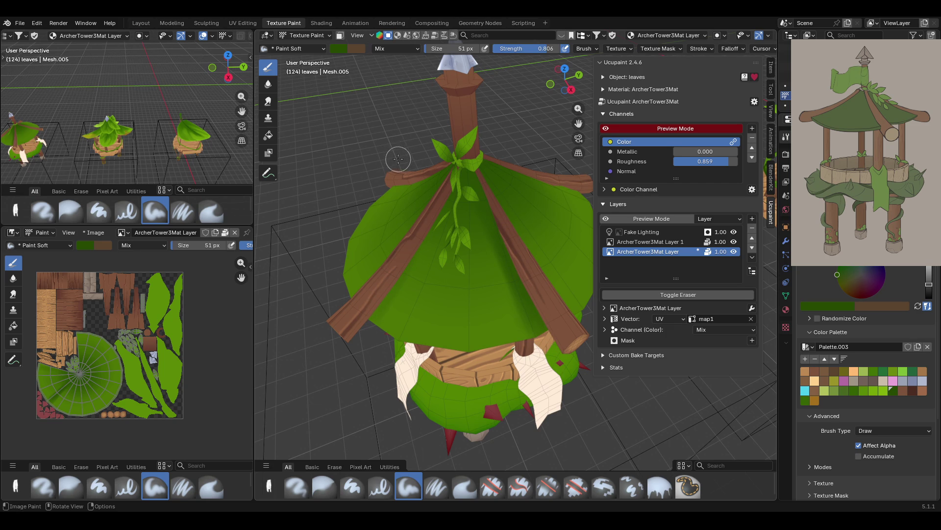
{"action": "mouse_move", "coordinate": [464, 170]}
{"action": "left_mouse_down"}
{"action": "mouse_move", "coordinate": [435, 234]}
{"action": "mouse_move", "coordinate": [372, 316]}
{"action": "mouse_move", "coordinate": [491, 122]}
{"action": "left_mouse_up"}
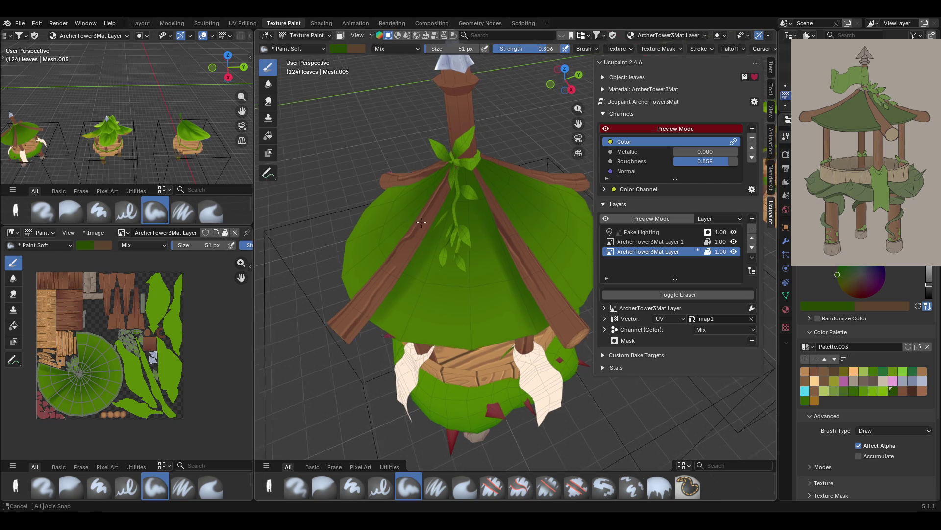
{"action": "middle_click_drag", "start_coordinate": [415, 224], "coordinate": [441, 196]}
{"action": "scroll", "coordinate": [466, 221], "scroll_direction": "down", "scroll_amount": 3}
{"action": "scroll", "coordinate": [465, 206], "scroll_direction": "up", "scroll_amount": 3}
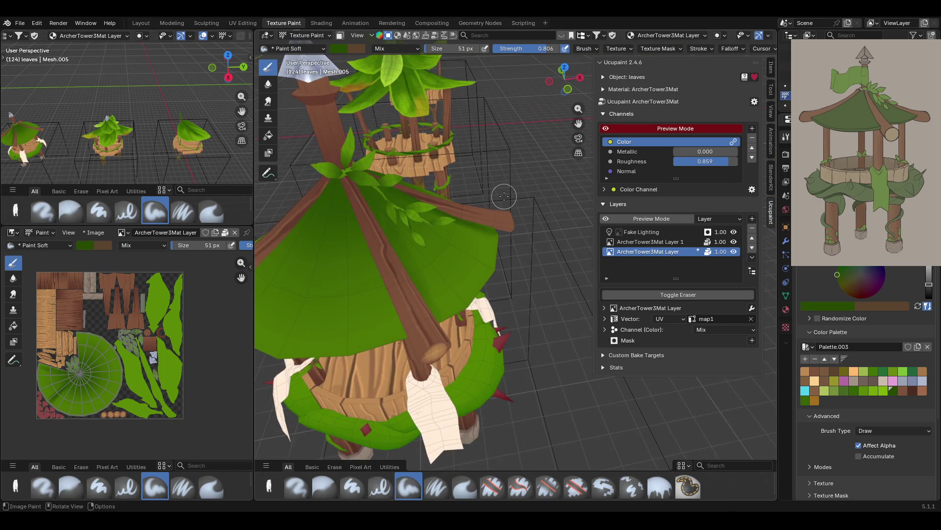
{"action": "scroll", "coordinate": [504, 196], "scroll_direction": "down", "scroll_amount": 5}
{"action": "mouse_move", "coordinate": [504, 196]}
{"action": "middle_mouse_down"}
{"action": "mouse_move", "coordinate": [457, 208]}
{"action": "mouse_move", "coordinate": [630, 170]}
{"action": "middle_mouse_up"}
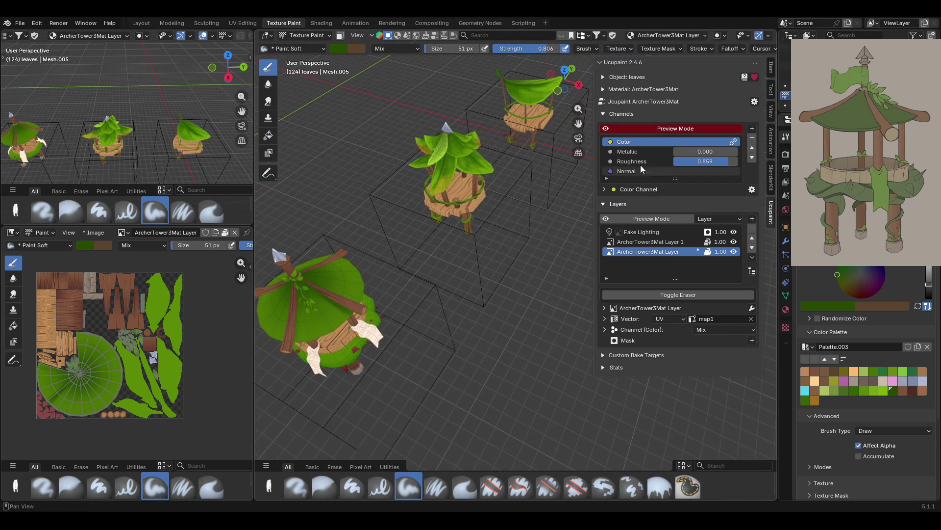
Frame the tower from above and paint green along the roof's lower-left edge
{"action": "mouse_move", "coordinate": [512, 324]}
{"action": "middle_mouse_down"}
{"action": "mouse_move", "coordinate": [505, 320]}
{"action": "mouse_move", "coordinate": [514, 315]}
{"action": "middle_mouse_up"}
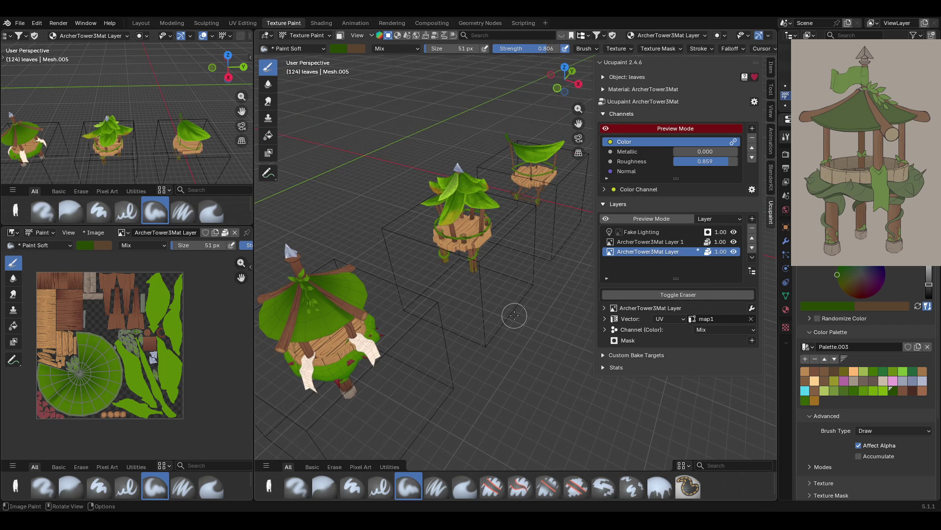
{"action": "mouse_move", "coordinate": [507, 218]}
{"action": "middle_mouse_down"}
{"action": "mouse_move", "coordinate": [538, 264]}
{"action": "mouse_move", "coordinate": [535, 277]}
{"action": "middle_mouse_up"}
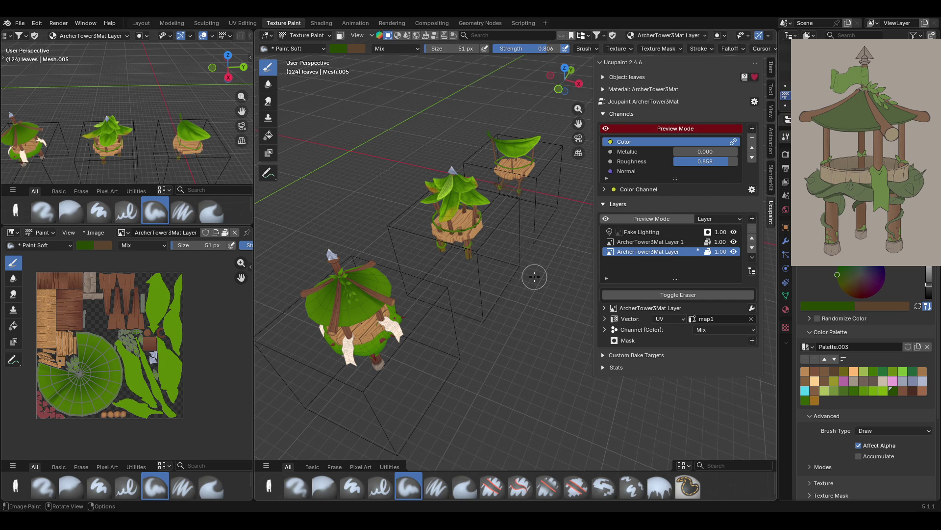
{"action": "middle_click_drag", "start_coordinate": [508, 213], "coordinate": [508, 314], "text": "ctrl"}
{"action": "key", "text": "KP_Decimal"}
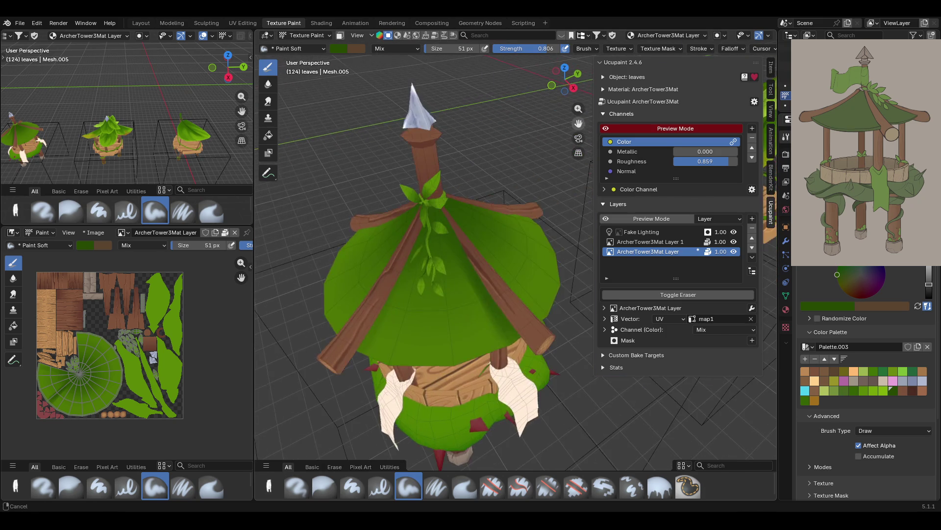
{"action": "middle_click_drag", "start_coordinate": [452, 213], "coordinate": [457, 225]}
{"action": "left_click", "coordinate": [440, 224]}
{"action": "mouse_move", "coordinate": [447, 217]}
{"action": "left_mouse_down"}
{"action": "mouse_move", "coordinate": [406, 317]}
{"action": "mouse_move", "coordinate": [394, 324]}
{"action": "mouse_move", "coordinate": [417, 321]}
{"action": "mouse_move", "coordinate": [407, 357]}
{"action": "left_mouse_up"}
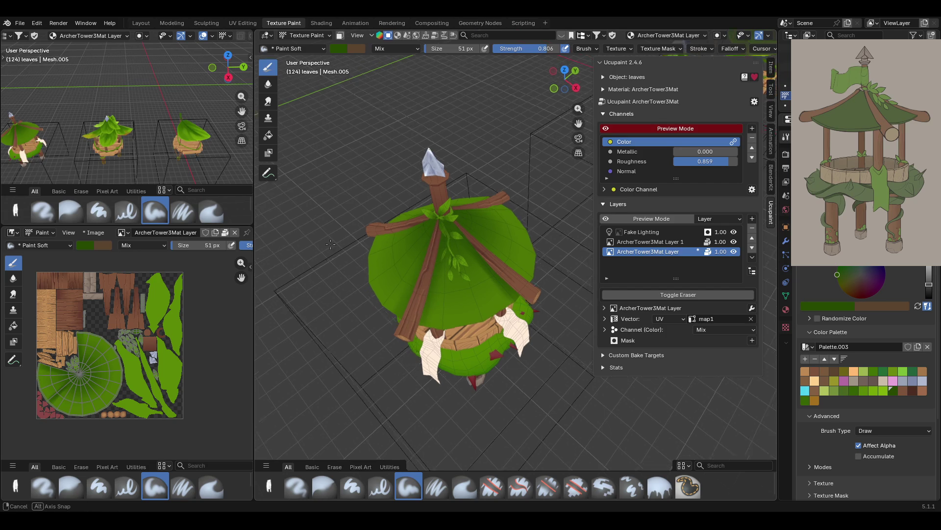
{"action": "scroll", "coordinate": [320, 246], "scroll_direction": "up", "scroll_amount": 3}
Paint green over the vertical beam, a band around the peak pole, and down the roof pole
{"action": "mouse_move", "coordinate": [321, 246]}
{"action": "middle_mouse_down"}
{"action": "mouse_move", "coordinate": [373, 243]}
{"action": "mouse_move", "coordinate": [462, 179]}
{"action": "middle_mouse_up"}
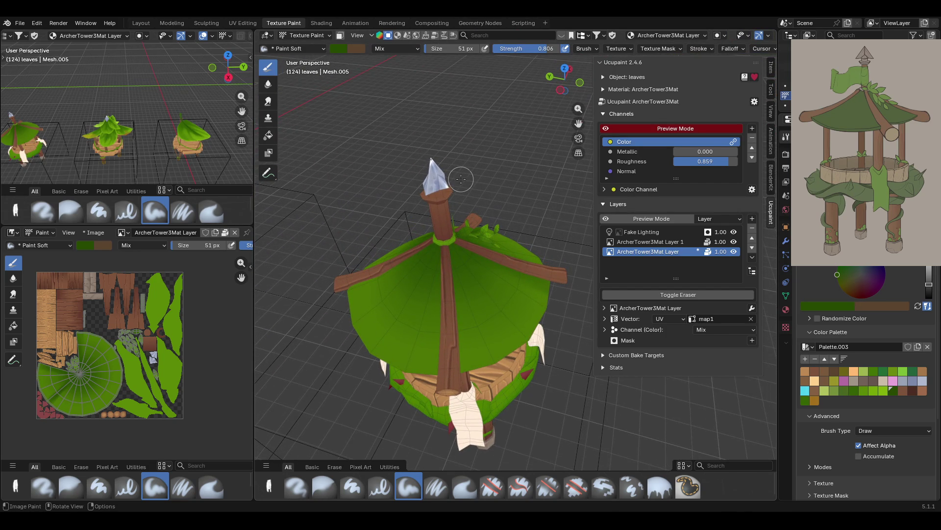
{"action": "mouse_move", "coordinate": [446, 272]}
{"action": "left_mouse_down"}
{"action": "mouse_move", "coordinate": [446, 314]}
{"action": "mouse_move", "coordinate": [446, 269]}
{"action": "mouse_move", "coordinate": [456, 314]}
{"action": "left_mouse_up"}
{"action": "left_click_drag", "start_coordinate": [452, 232], "coordinate": [450, 260]}
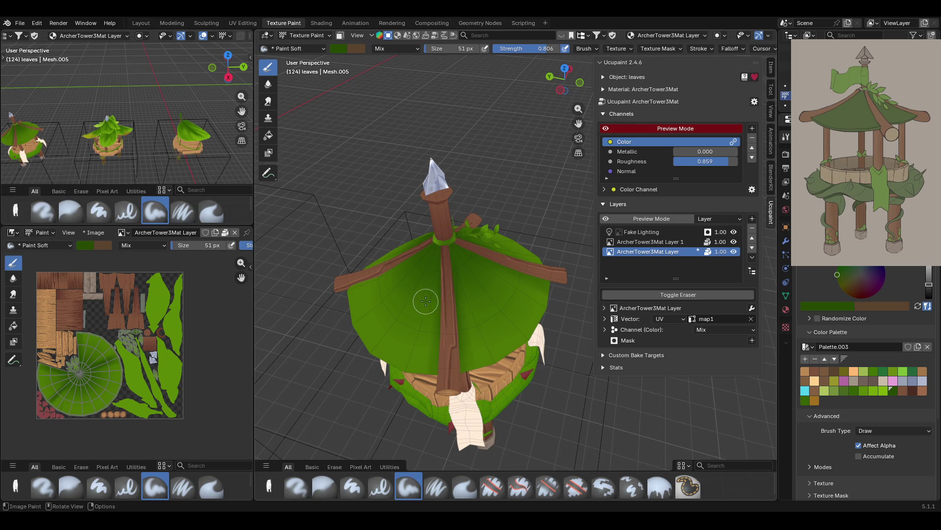
{"action": "mouse_move", "coordinate": [395, 242]}
{"action": "middle_mouse_down"}
{"action": "mouse_move", "coordinate": [473, 261]}
{"action": "mouse_move", "coordinate": [460, 276]}
{"action": "mouse_move", "coordinate": [503, 261]}
{"action": "mouse_move", "coordinate": [474, 322]}
{"action": "middle_mouse_up"}
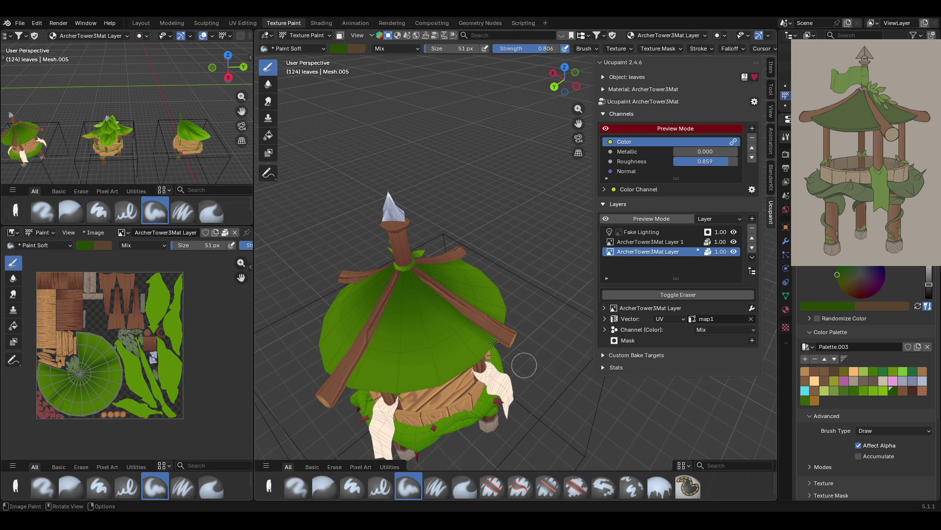
{"action": "left_click", "coordinate": [395, 268]}
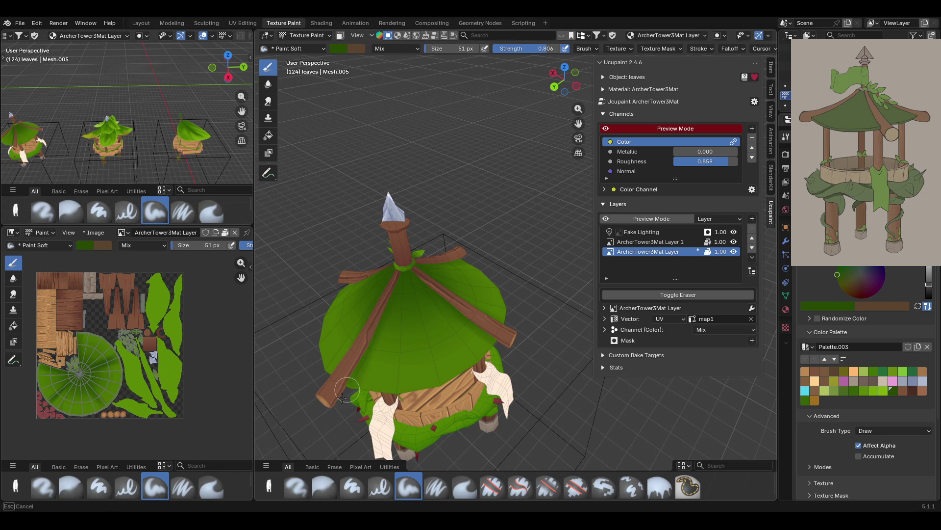
{"action": "middle_click_drag", "start_coordinate": [343, 178], "coordinate": [425, 186]}
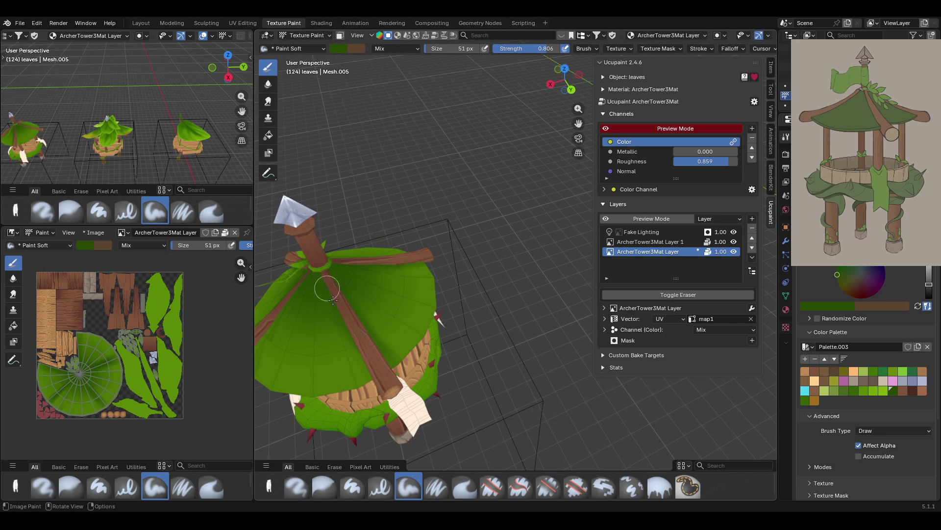
{"action": "left_click_drag", "start_coordinate": [358, 368], "coordinate": [368, 382]}
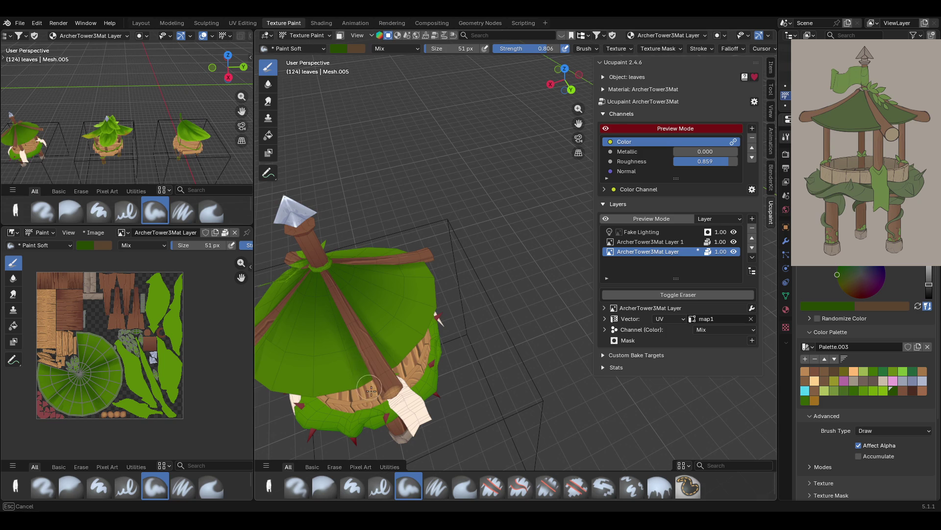
Recentre on the tower and switch to the Blur brush at 51 px, strength 1.000
{"action": "left_click_drag", "start_coordinate": [579, 124], "coordinate": [682, 105]}
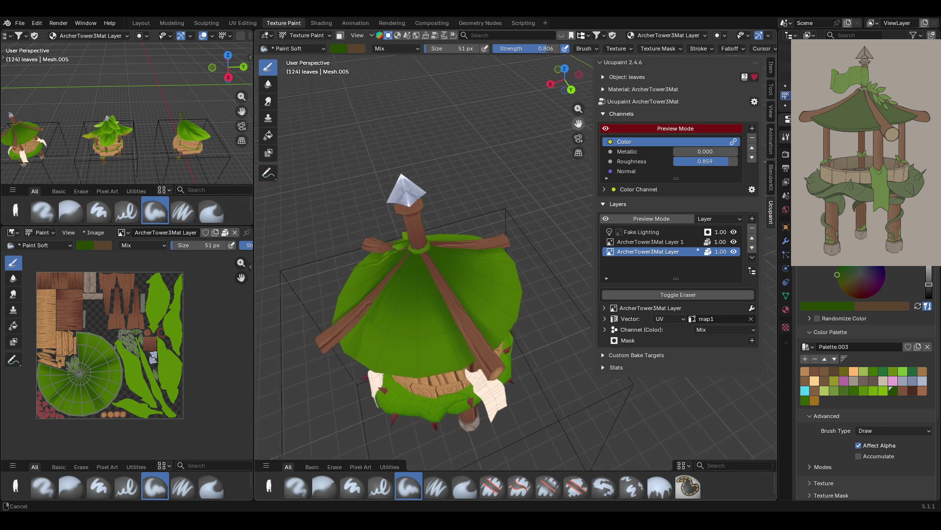
{"action": "middle_click_drag", "start_coordinate": [432, 265], "coordinate": [422, 229]}
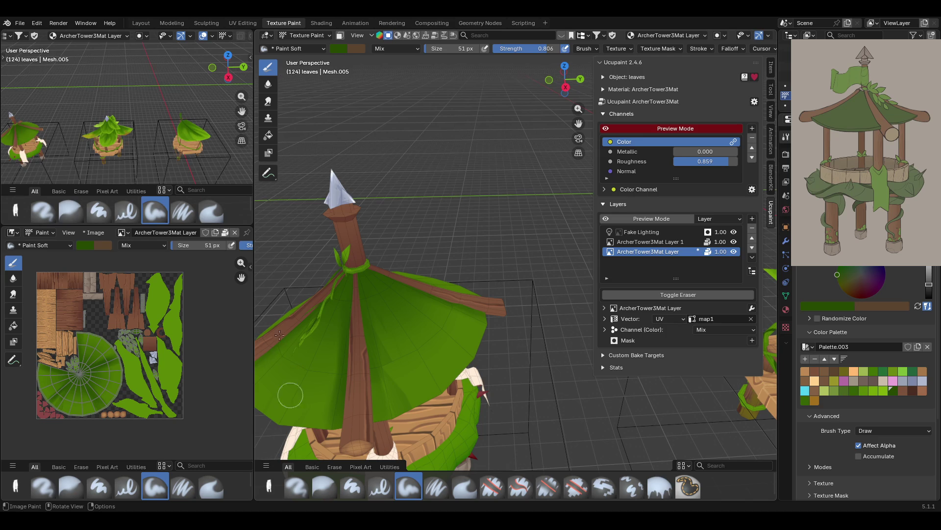
{"action": "left_click", "coordinate": [324, 487]}
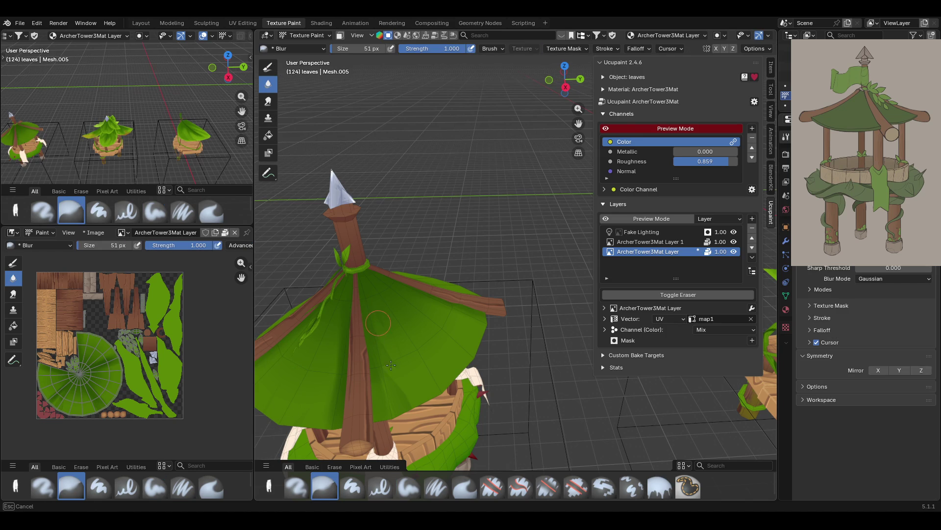
Blur the green shading in strokes up the leaf cone
{"action": "left_click_drag", "start_coordinate": [400, 377], "coordinate": [362, 308]}
{"action": "left_click_drag", "start_coordinate": [400, 355], "coordinate": [381, 318]}
{"action": "left_click_drag", "start_coordinate": [395, 360], "coordinate": [370, 306]}
{"action": "left_click_drag", "start_coordinate": [385, 306], "coordinate": [365, 270]}
{"action": "mouse_move", "coordinate": [386, 351]}
{"action": "left_mouse_down"}
{"action": "mouse_move", "coordinate": [379, 313]}
{"action": "mouse_move", "coordinate": [377, 357]}
{"action": "mouse_move", "coordinate": [372, 338]}
{"action": "left_mouse_up"}
{"action": "left_click_drag", "start_coordinate": [372, 339], "coordinate": [368, 307]}
{"action": "left_click_drag", "start_coordinate": [392, 362], "coordinate": [388, 358]}
{"action": "mouse_move", "coordinate": [469, 256]}
{"action": "middle_mouse_down"}
{"action": "mouse_move", "coordinate": [505, 304]}
{"action": "mouse_move", "coordinate": [516, 260]}
{"action": "mouse_move", "coordinate": [371, 396]}
{"action": "middle_mouse_up"}
Blur the remaining roof shading from several angles, softening the dark vine streaks
{"action": "mouse_move", "coordinate": [429, 325]}
{"action": "left_mouse_down"}
{"action": "mouse_move", "coordinate": [451, 378]}
{"action": "mouse_move", "coordinate": [433, 361]}
{"action": "mouse_move", "coordinate": [421, 318]}
{"action": "mouse_move", "coordinate": [426, 331]}
{"action": "left_mouse_up"}
{"action": "mouse_move", "coordinate": [426, 331]}
{"action": "middle_mouse_down"}
{"action": "mouse_move", "coordinate": [520, 363]}
{"action": "mouse_move", "coordinate": [490, 353]}
{"action": "mouse_move", "coordinate": [499, 358]}
{"action": "mouse_move", "coordinate": [376, 256]}
{"action": "middle_mouse_up"}
{"action": "mouse_move", "coordinate": [377, 323]}
{"action": "left_mouse_down"}
{"action": "mouse_move", "coordinate": [396, 357]}
{"action": "mouse_move", "coordinate": [403, 343]}
{"action": "mouse_move", "coordinate": [402, 376]}
{"action": "mouse_move", "coordinate": [373, 324]}
{"action": "left_mouse_up"}
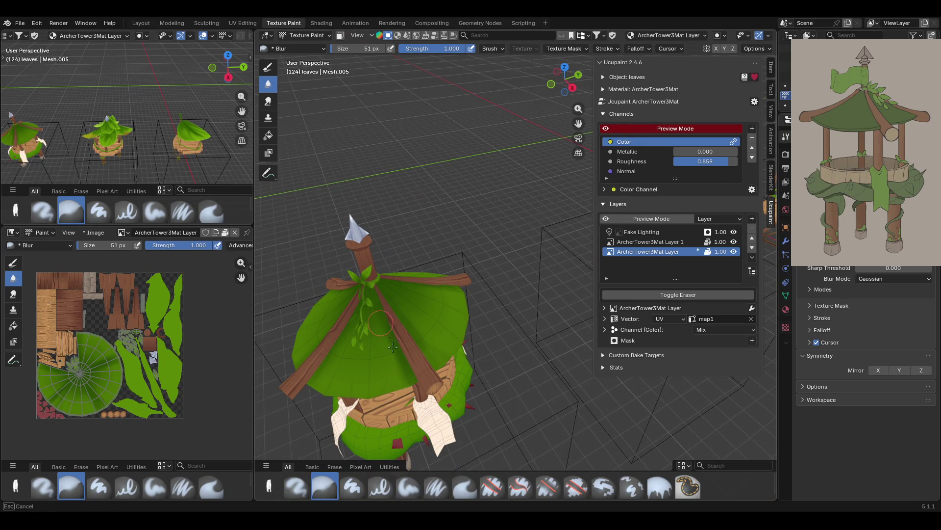
{"action": "left_click_drag", "start_coordinate": [409, 378], "coordinate": [407, 375]}
{"action": "mouse_move", "coordinate": [398, 373]}
{"action": "left_mouse_down"}
{"action": "mouse_move", "coordinate": [381, 325]}
{"action": "mouse_move", "coordinate": [367, 317]}
{"action": "mouse_move", "coordinate": [343, 353]}
{"action": "left_mouse_up"}
{"action": "mouse_move", "coordinate": [326, 385]}
{"action": "left_mouse_down"}
{"action": "mouse_move", "coordinate": [388, 362]}
{"action": "mouse_move", "coordinate": [411, 382]}
{"action": "mouse_move", "coordinate": [401, 326]}
{"action": "mouse_move", "coordinate": [408, 375]}
{"action": "mouse_move", "coordinate": [390, 334]}
{"action": "left_mouse_up"}
{"action": "mouse_move", "coordinate": [410, 304]}
{"action": "middle_mouse_down"}
{"action": "mouse_move", "coordinate": [353, 314]}
{"action": "mouse_move", "coordinate": [326, 301]}
{"action": "mouse_move", "coordinate": [424, 269]}
{"action": "mouse_move", "coordinate": [504, 280]}
{"action": "middle_mouse_up"}
{"action": "mouse_move", "coordinate": [453, 352]}
{"action": "left_mouse_down"}
{"action": "mouse_move", "coordinate": [440, 347]}
{"action": "mouse_move", "coordinate": [469, 352]}
{"action": "left_mouse_up"}
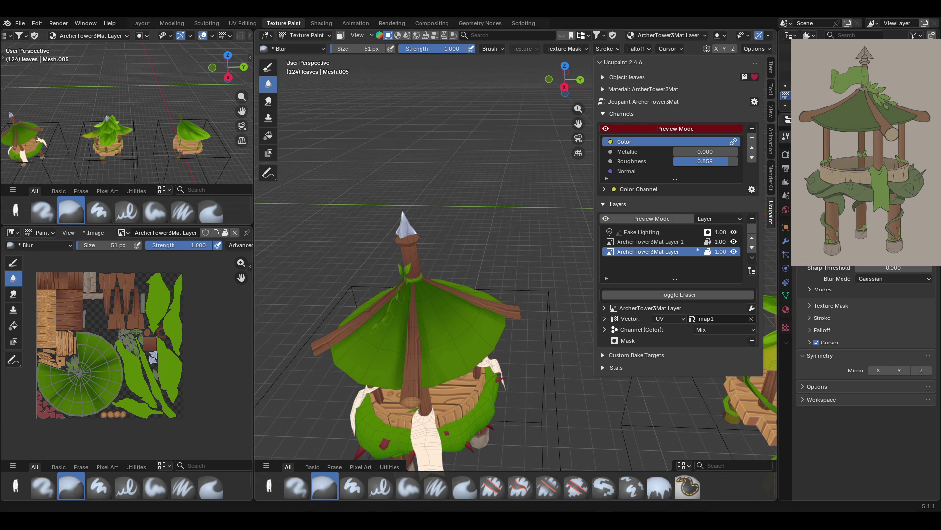
Bring the tower top into close view and enable Face Selection Masking
{"action": "mouse_move", "coordinate": [413, 329]}
{"action": "middle_mouse_down"}
{"action": "mouse_move", "coordinate": [434, 358]}
{"action": "mouse_move", "coordinate": [364, 295]}
{"action": "middle_mouse_up"}
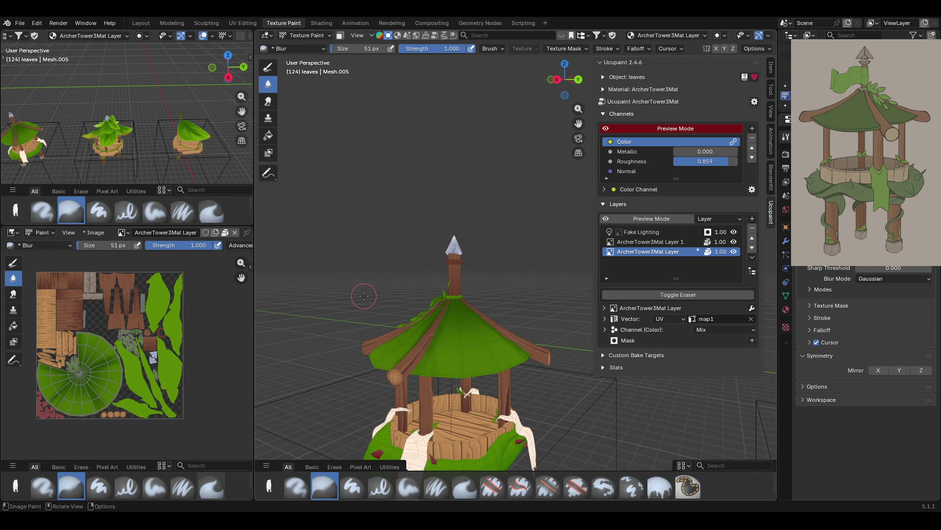
{"action": "mouse_move", "coordinate": [569, 122]}
{"action": "middle_mouse_down"}
{"action": "mouse_move", "coordinate": [542, 165]}
{"action": "mouse_move", "coordinate": [476, 157]}
{"action": "mouse_move", "coordinate": [504, 136]}
{"action": "mouse_move", "coordinate": [468, 208]}
{"action": "mouse_move", "coordinate": [531, 202]}
{"action": "mouse_move", "coordinate": [522, 225]}
{"action": "middle_mouse_up"}
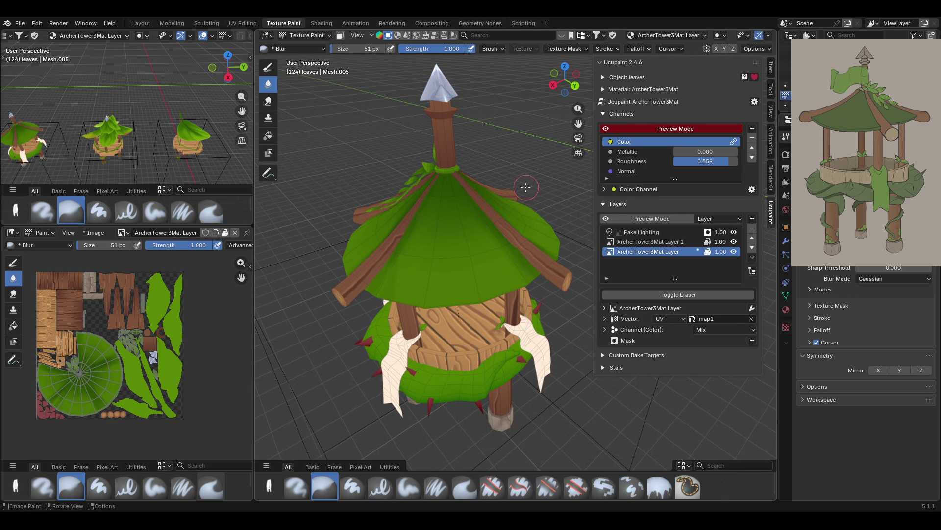
{"action": "mouse_move", "coordinate": [579, 124]}
{"action": "left_mouse_down"}
{"action": "mouse_move", "coordinate": [620, 156]}
{"action": "mouse_move", "coordinate": [579, 123]}
{"action": "left_mouse_up"}
{"action": "middle_click_drag", "start_coordinate": [579, 124], "coordinate": [515, 137]}
{"action": "left_click", "coordinate": [340, 37]}
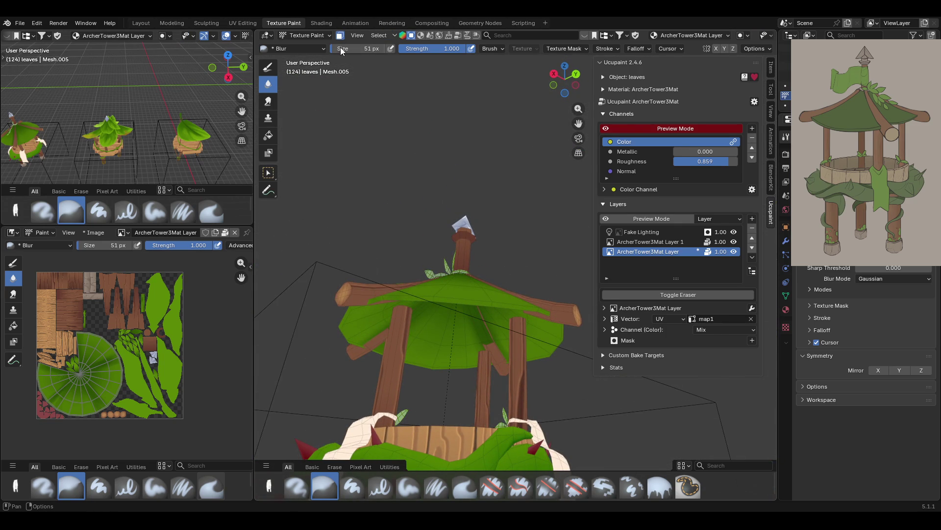
Select two roof face strips for masked painting
{"action": "left_click", "coordinate": [378, 298]}
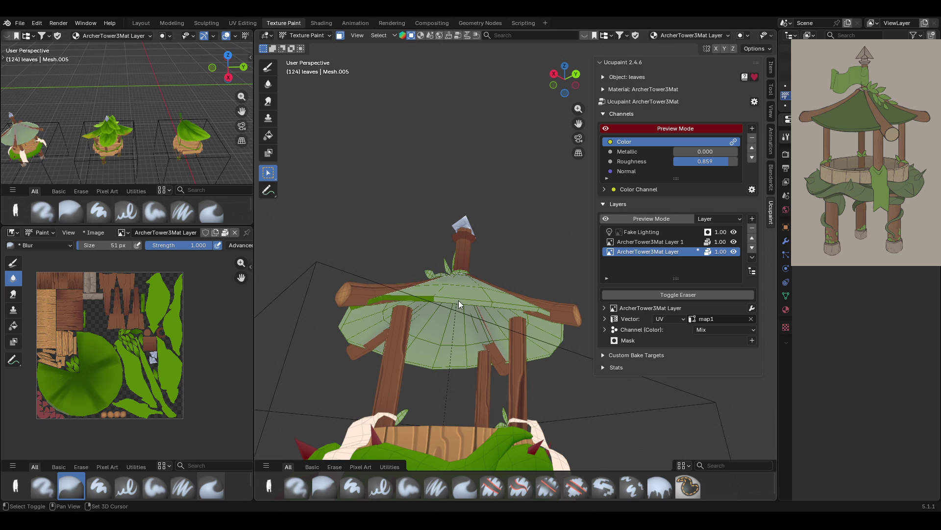
{"action": "mouse_move", "coordinate": [541, 311]}
{"action": "middle_mouse_down"}
{"action": "mouse_move", "coordinate": [507, 330]}
{"action": "mouse_move", "coordinate": [482, 233]}
{"action": "mouse_move", "coordinate": [499, 219]}
{"action": "mouse_move", "coordinate": [479, 216]}
{"action": "mouse_move", "coordinate": [337, 344]}
{"action": "middle_mouse_up"}
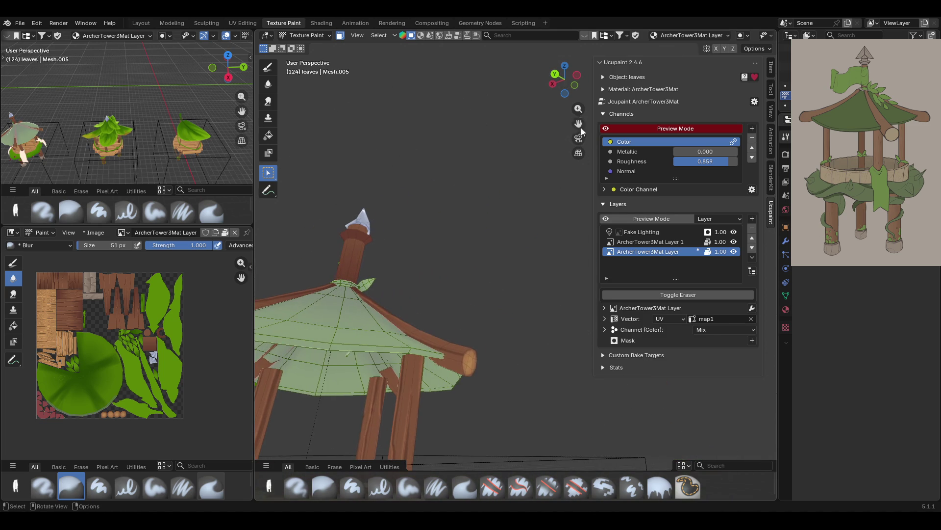
{"action": "left_click", "coordinate": [340, 348], "text": "shift"}
{"action": "mouse_move", "coordinate": [428, 351]}
{"action": "middle_mouse_down"}
{"action": "mouse_move", "coordinate": [492, 370]}
{"action": "mouse_move", "coordinate": [366, 332]}
{"action": "middle_mouse_up"}
{"action": "mouse_move", "coordinate": [486, 371]}
{"action": "middle_mouse_down"}
{"action": "mouse_move", "coordinate": [422, 353]}
{"action": "mouse_move", "coordinate": [305, 295]}
{"action": "mouse_move", "coordinate": [407, 348]}
{"action": "mouse_move", "coordinate": [463, 228]}
{"action": "mouse_move", "coordinate": [320, 305]}
{"action": "middle_mouse_up"}
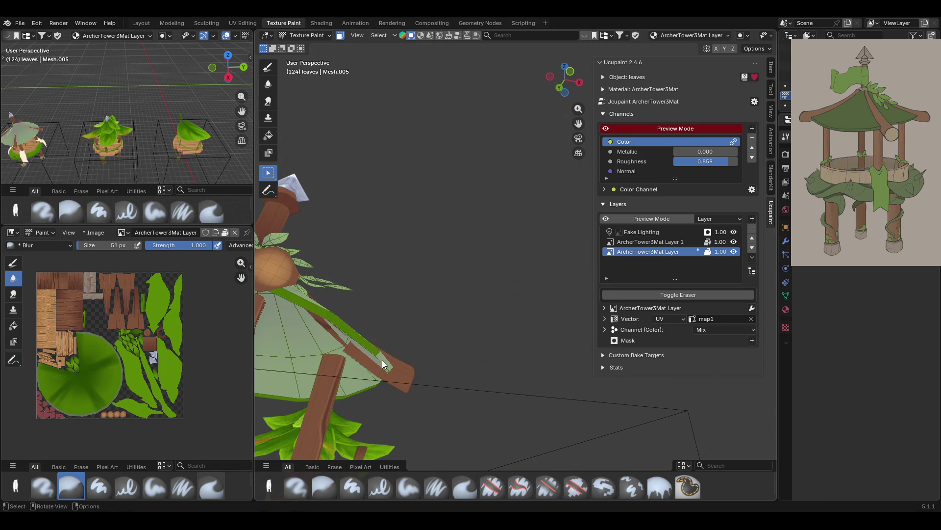
{"action": "middle_click_drag", "start_coordinate": [465, 369], "coordinate": [419, 360]}
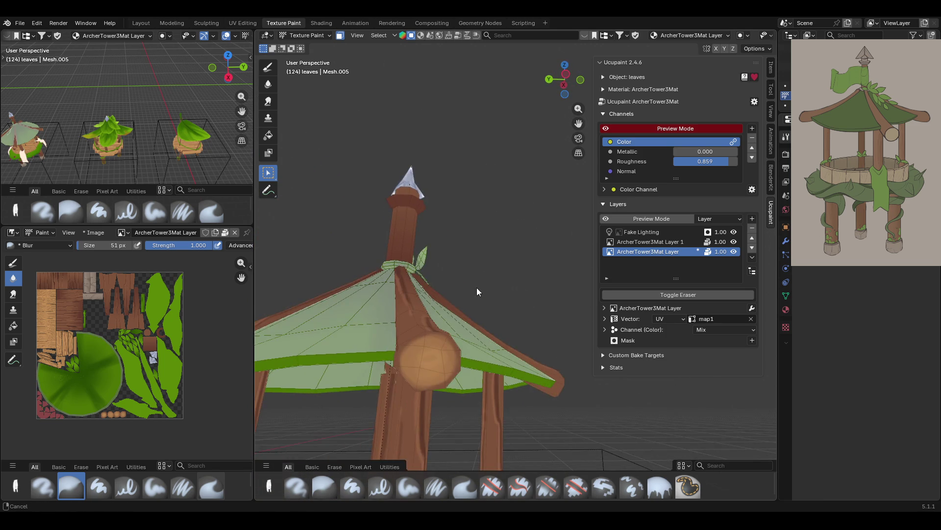
{"action": "scroll", "coordinate": [476, 287], "scroll_direction": "down", "scroll_amount": 5}
{"action": "mouse_move", "coordinate": [478, 287]}
{"action": "middle_mouse_down"}
{"action": "mouse_move", "coordinate": [513, 271]}
{"action": "mouse_move", "coordinate": [246, 125]}
{"action": "middle_mouse_up"}
Fill the selected roof rim faces with darker green using the Fill tool
{"action": "left_click", "coordinate": [659, 487]}
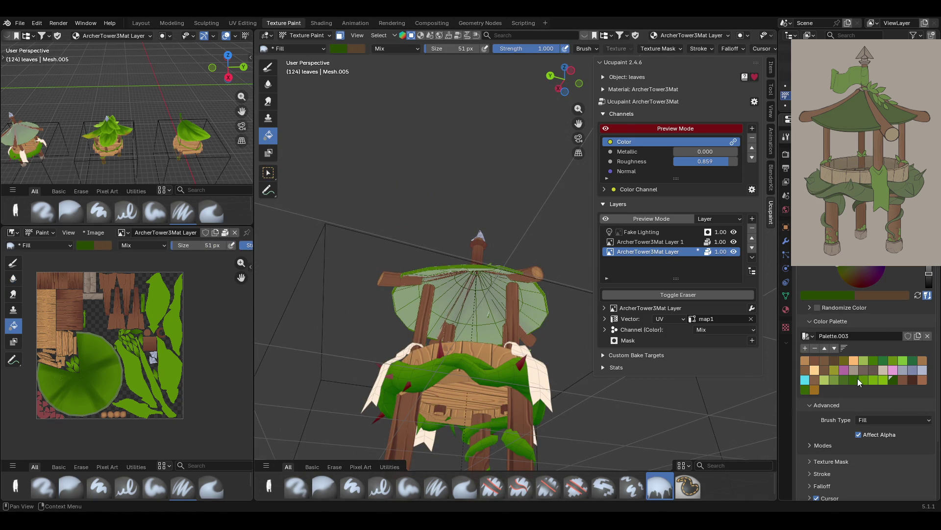
{"action": "left_click", "coordinate": [487, 266]}
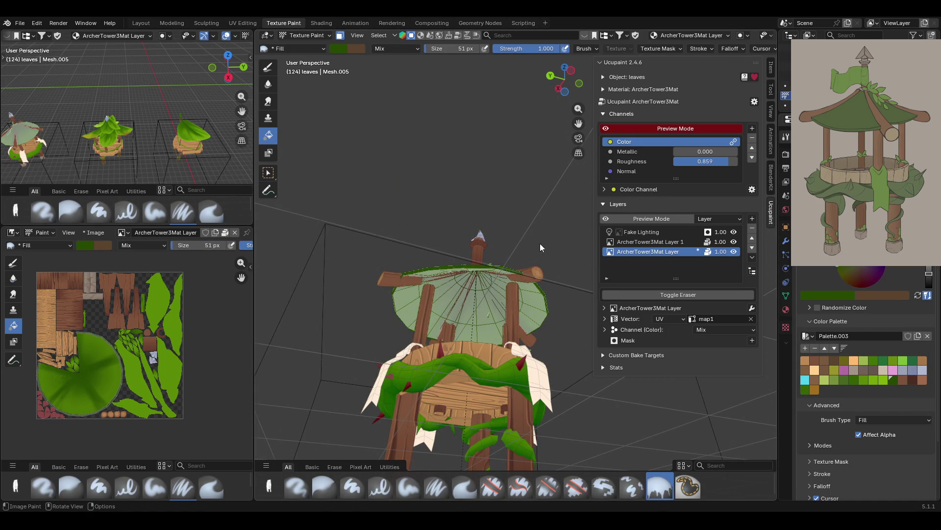
{"action": "middle_click_drag", "start_coordinate": [540, 243], "coordinate": [446, 421]}
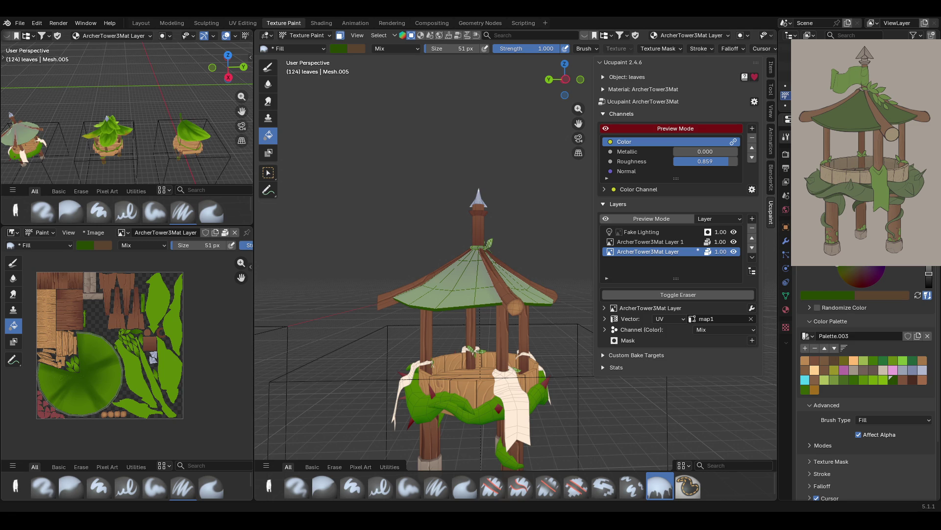
{"action": "mouse_move", "coordinate": [450, 427]}
{"action": "middle_mouse_down"}
{"action": "mouse_move", "coordinate": [512, 354]}
{"action": "mouse_move", "coordinate": [537, 387]}
{"action": "middle_mouse_up"}
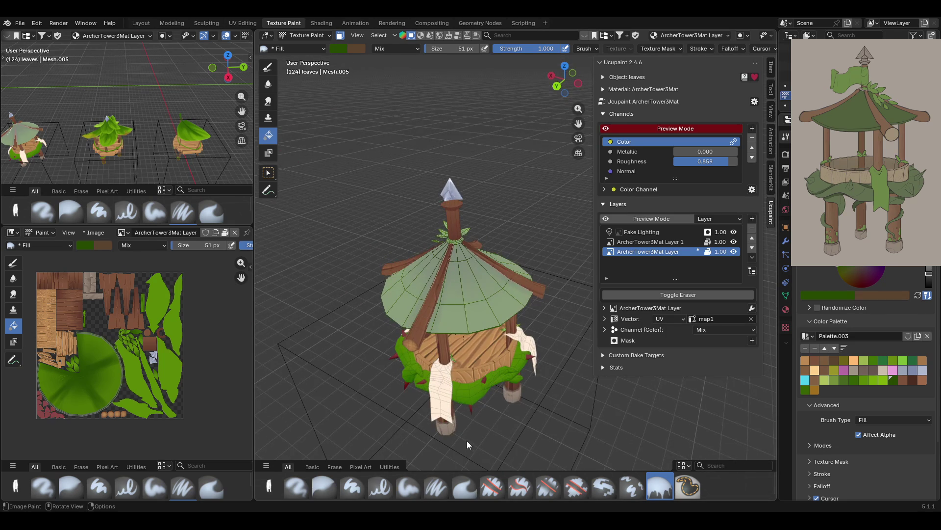
Return to the Paint Soft brush for painting the whole mesh
{"action": "left_click", "coordinate": [268, 173]}
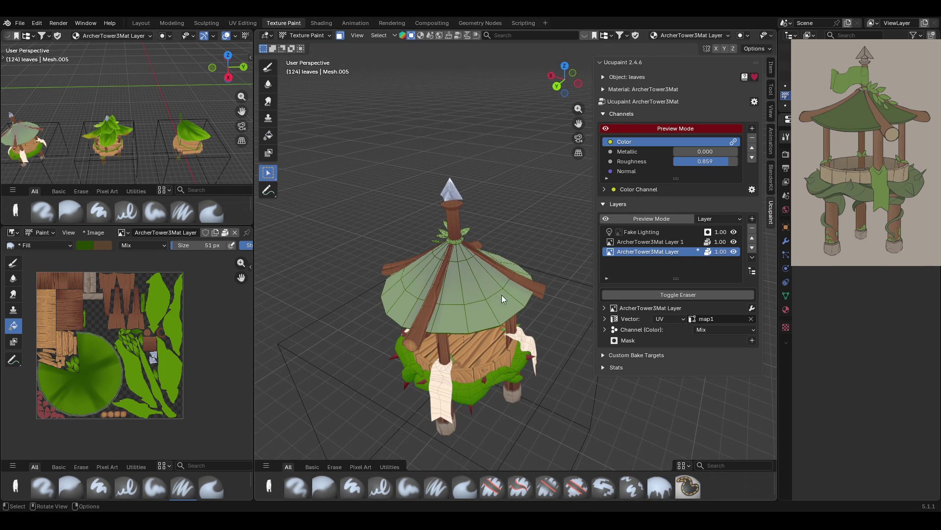
{"action": "left_click", "coordinate": [268, 67]}
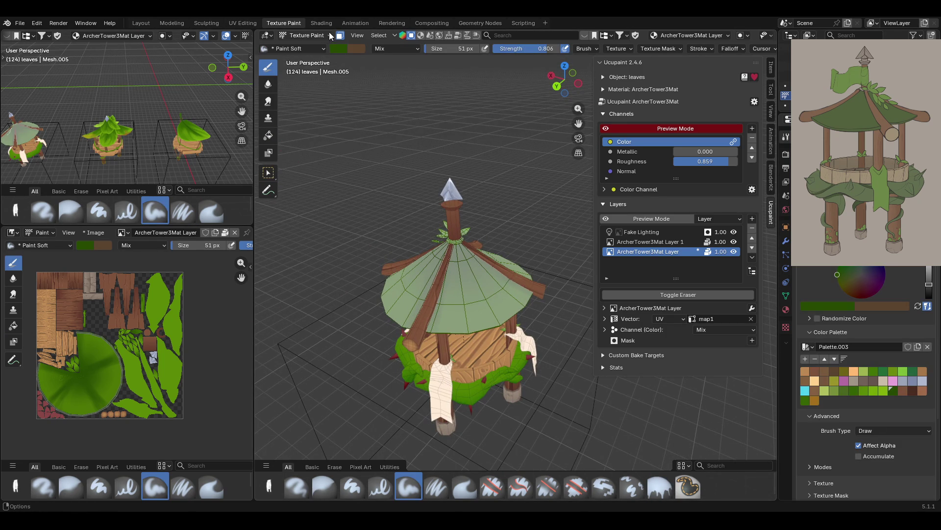
{"action": "mouse_move", "coordinate": [475, 213]}
{"action": "middle_mouse_down"}
{"action": "mouse_move", "coordinate": [516, 291]}
{"action": "mouse_move", "coordinate": [304, 110]}
{"action": "middle_mouse_up"}
{"action": "left_click", "coordinate": [273, 175]}
{"action": "mouse_move", "coordinate": [484, 287]}
{"action": "middle_mouse_down"}
{"action": "mouse_move", "coordinate": [593, 140]}
{"action": "mouse_move", "coordinate": [602, 175]}
{"action": "mouse_move", "coordinate": [450, 176]}
{"action": "mouse_move", "coordinate": [513, 187]}
{"action": "mouse_move", "coordinate": [457, 172]}
{"action": "mouse_move", "coordinate": [502, 177]}
{"action": "mouse_move", "coordinate": [506, 147]}
{"action": "mouse_move", "coordinate": [484, 137]}
{"action": "mouse_move", "coordinate": [436, 152]}
{"action": "mouse_move", "coordinate": [407, 175]}
{"action": "mouse_move", "coordinate": [401, 165]}
{"action": "mouse_move", "coordinate": [434, 147]}
{"action": "mouse_move", "coordinate": [479, 151]}
{"action": "mouse_move", "coordinate": [500, 190]}
{"action": "mouse_move", "coordinate": [493, 209]}
{"action": "mouse_move", "coordinate": [576, 243]}
{"action": "mouse_move", "coordinate": [468, 292]}
{"action": "mouse_move", "coordinate": [469, 366]}
{"action": "mouse_move", "coordinate": [458, 308]}
{"action": "mouse_move", "coordinate": [494, 301]}
{"action": "mouse_move", "coordinate": [508, 208]}
{"action": "mouse_move", "coordinate": [479, 163]}
{"action": "mouse_move", "coordinate": [429, 251]}
{"action": "mouse_move", "coordinate": [461, 312]}
{"action": "middle_mouse_up"}
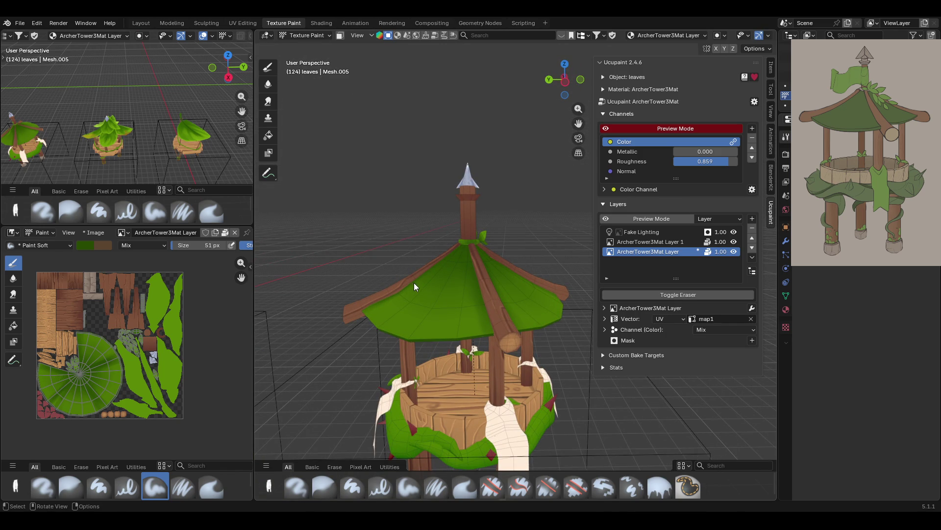
{"action": "mouse_move", "coordinate": [579, 123]}
{"action": "left_mouse_down"}
{"action": "mouse_move", "coordinate": [595, 43]}
{"action": "mouse_move", "coordinate": [598, 81]}
{"action": "left_mouse_up"}
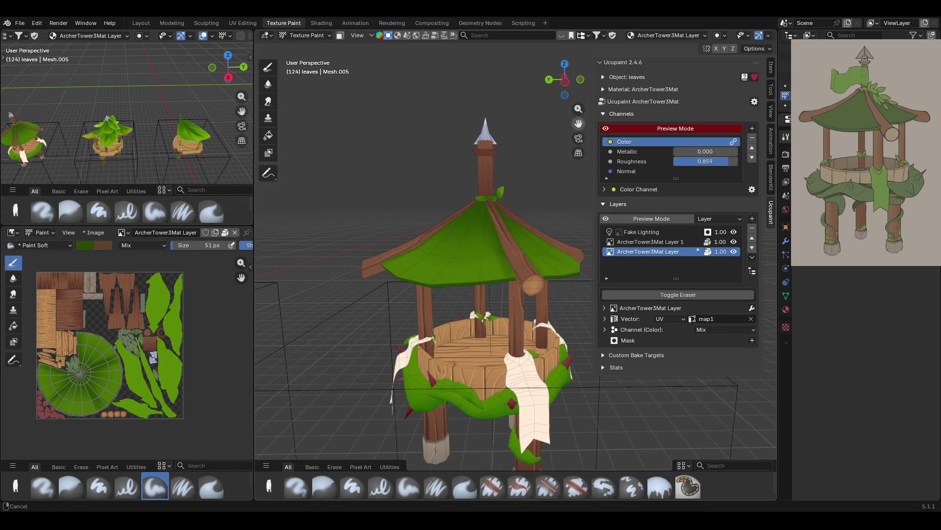
{"action": "middle_click_drag", "start_coordinate": [490, 225], "coordinate": [511, 252]}
{"action": "left_click", "coordinate": [314, 34]}
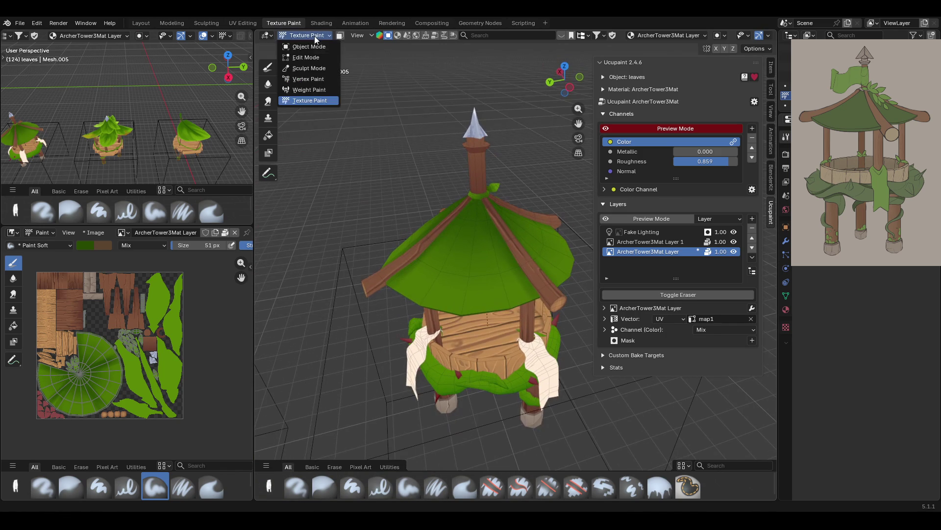
{"action": "left_click", "coordinate": [310, 34]}
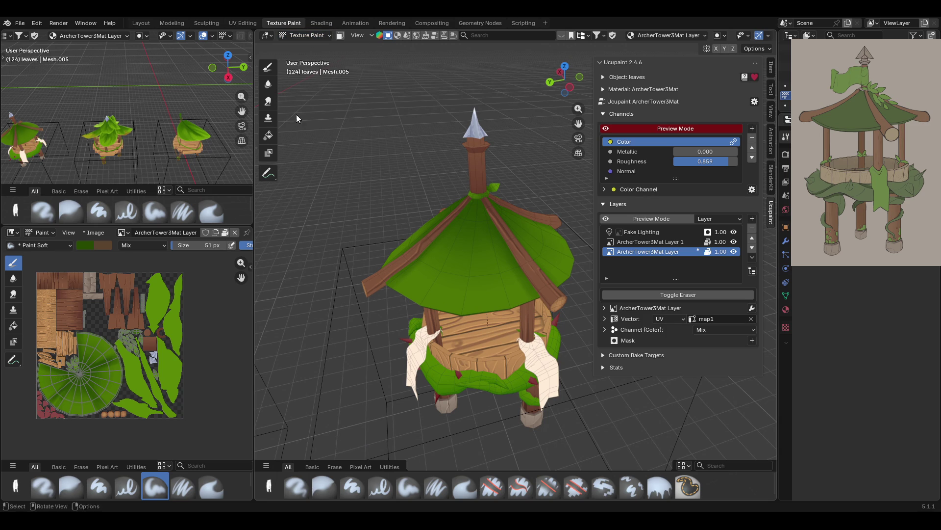
{"action": "left_click", "coordinate": [339, 35]}
{"action": "mouse_move", "coordinate": [432, 143]}
{"action": "middle_mouse_down"}
{"action": "mouse_move", "coordinate": [442, 158]}
{"action": "mouse_move", "coordinate": [448, 230]}
{"action": "middle_mouse_up"}
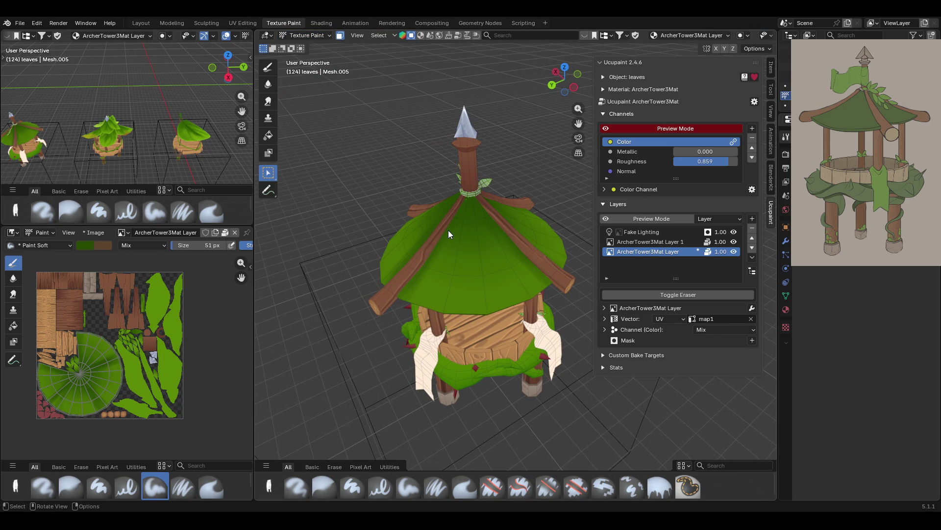
{"action": "mouse_move", "coordinate": [444, 209]}
{"action": "middle_mouse_down"}
{"action": "mouse_move", "coordinate": [518, 216]}
{"action": "mouse_move", "coordinate": [592, 200]}
{"action": "mouse_move", "coordinate": [546, 214]}
{"action": "middle_mouse_up"}
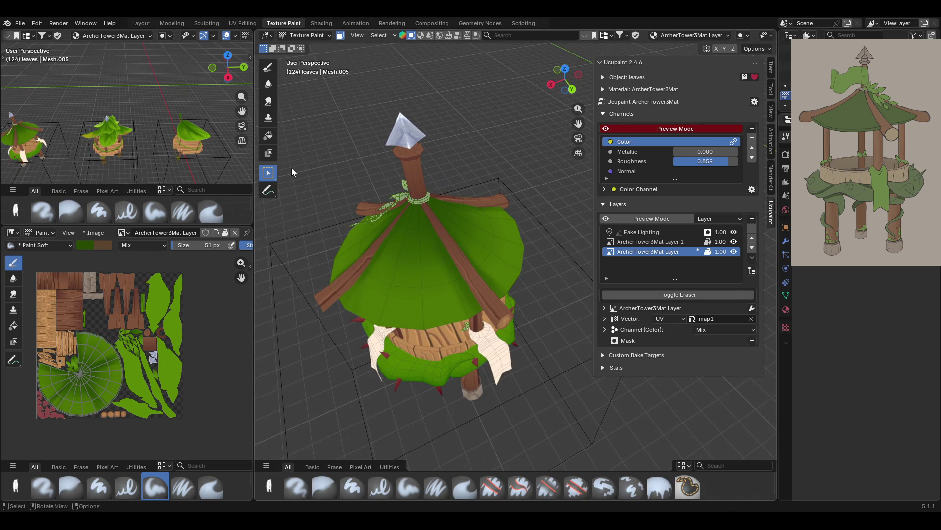
{"action": "mouse_move", "coordinate": [484, 189]}
{"action": "middle_mouse_down"}
{"action": "mouse_move", "coordinate": [407, 180]}
{"action": "mouse_move", "coordinate": [381, 162]}
{"action": "mouse_move", "coordinate": [404, 144]}
{"action": "mouse_move", "coordinate": [369, 181]}
{"action": "mouse_move", "coordinate": [384, 183]}
{"action": "middle_mouse_up"}
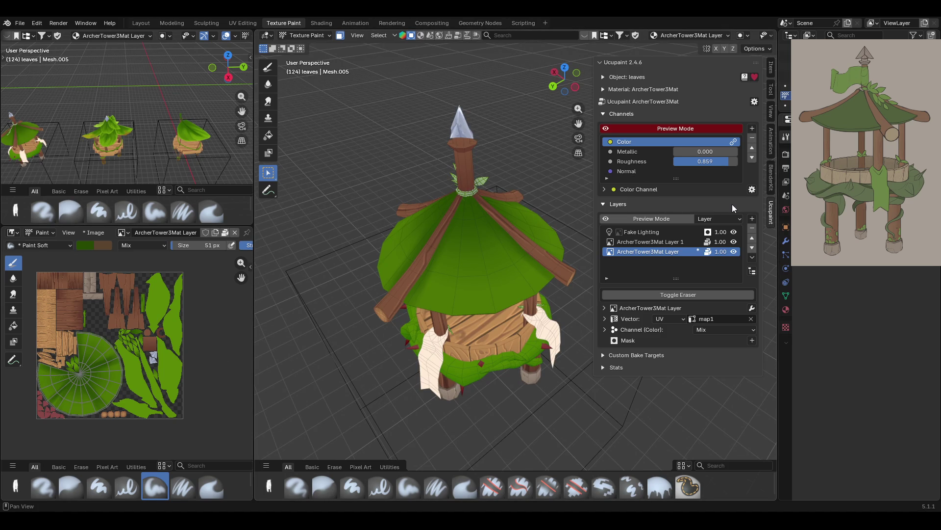
{"action": "left_click", "coordinate": [734, 241]}
{"action": "left_click", "coordinate": [734, 243]}
{"action": "middle_click_drag", "start_coordinate": [446, 324], "coordinate": [454, 303]}
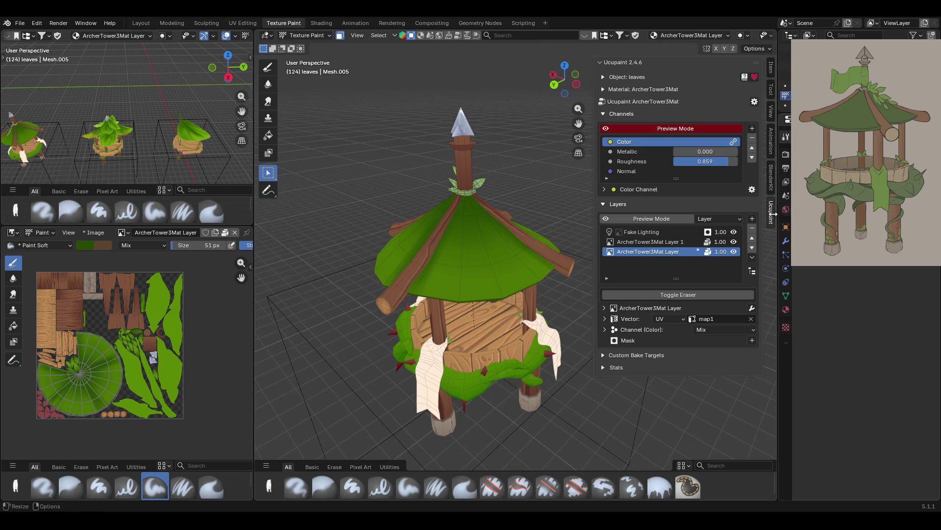
Add a new 2048 image layer, ArcherTower3Mat Layer 2, in Ucupaint
{"action": "left_click", "coordinate": [752, 219]}
{"action": "left_click", "coordinate": [491, 229]}
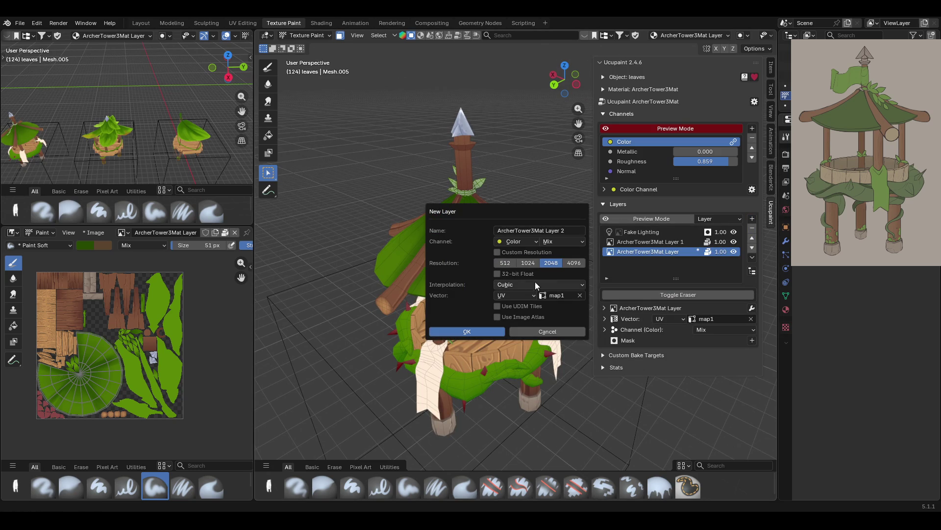
{"action": "left_click", "coordinate": [476, 333]}
{"action": "mouse_move", "coordinate": [495, 274]}
{"action": "middle_mouse_down"}
{"action": "mouse_move", "coordinate": [467, 295]}
{"action": "mouse_move", "coordinate": [474, 361]}
{"action": "mouse_move", "coordinate": [481, 350]}
{"action": "middle_mouse_up"}
Toggle Layer 2's visibility to check it, reselect it, and pick the soft Draw brush
{"action": "left_click", "coordinate": [734, 251]}
{"action": "left_click", "coordinate": [735, 252]}
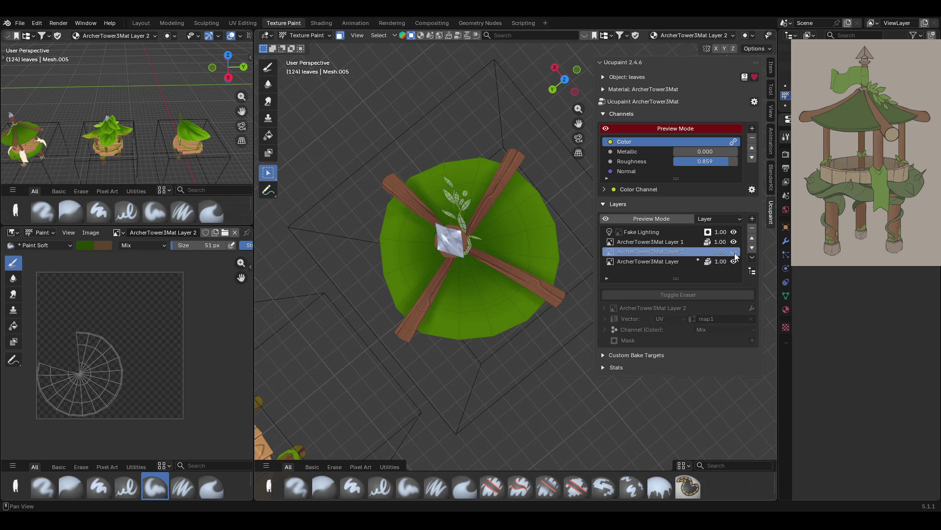
{"action": "left_click", "coordinate": [673, 263]}
{"action": "left_click", "coordinate": [652, 252]}
{"action": "mouse_move", "coordinate": [525, 273]}
{"action": "middle_mouse_down"}
{"action": "mouse_move", "coordinate": [373, 224]}
{"action": "mouse_move", "coordinate": [393, 221]}
{"action": "mouse_move", "coordinate": [366, 230]}
{"action": "middle_mouse_up"}
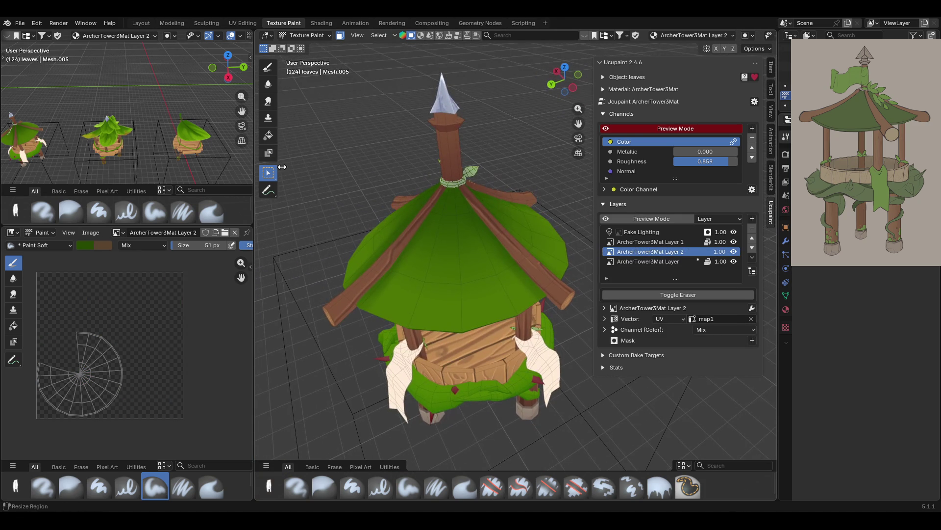
{"action": "left_click", "coordinate": [268, 69]}
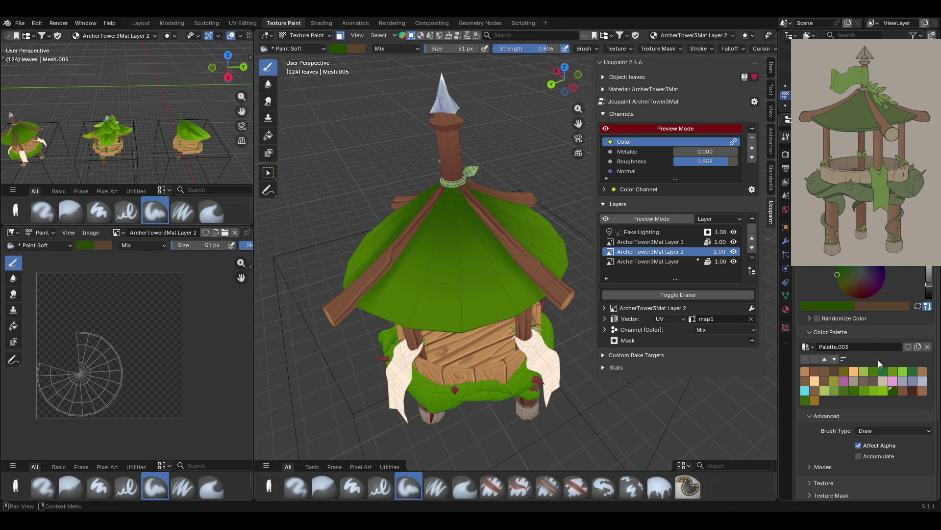
Paint darker shading strokes across the roof with the Paint Soft Pressure brush
{"action": "middle_click_drag", "start_coordinate": [431, 255], "coordinate": [456, 247]}
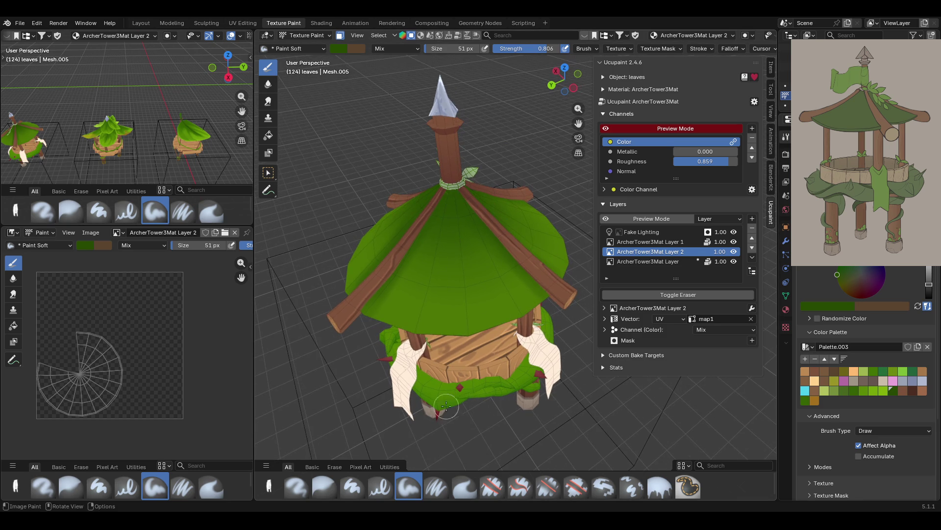
{"action": "left_click", "coordinate": [434, 488]}
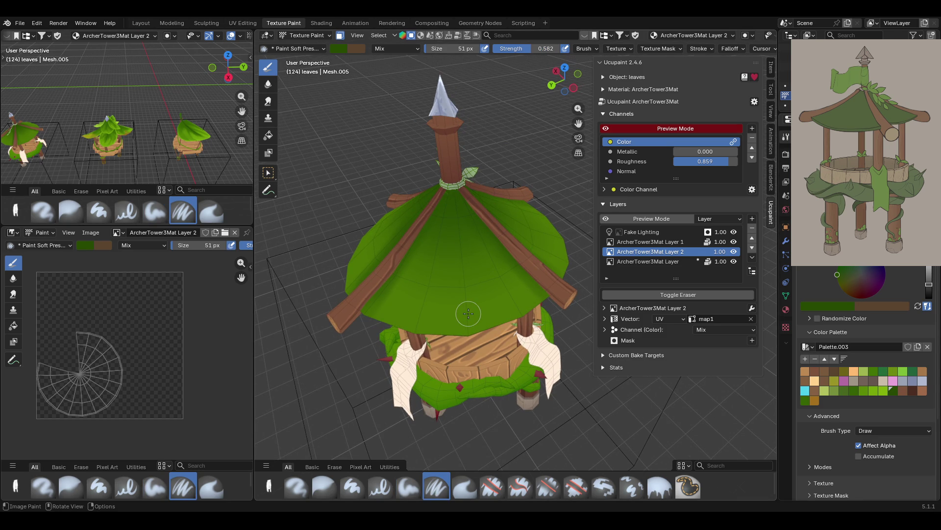
{"action": "mouse_move", "coordinate": [469, 232]}
{"action": "left_mouse_down"}
{"action": "mouse_move", "coordinate": [454, 263]}
{"action": "mouse_move", "coordinate": [475, 231]}
{"action": "mouse_move", "coordinate": [417, 234]}
{"action": "left_mouse_up"}
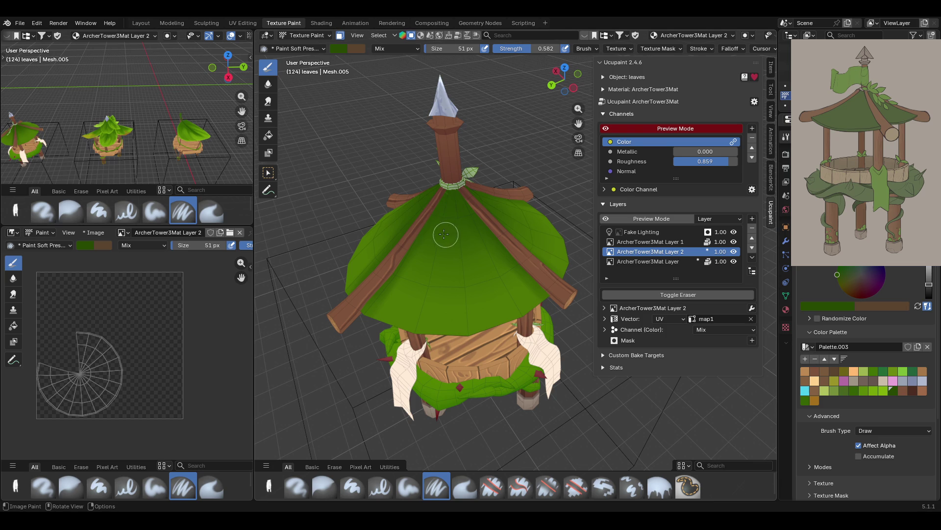
{"action": "mouse_move", "coordinate": [436, 219]}
{"action": "left_mouse_down"}
{"action": "mouse_move", "coordinate": [448, 237]}
{"action": "mouse_move", "coordinate": [479, 216]}
{"action": "mouse_move", "coordinate": [441, 235]}
{"action": "mouse_move", "coordinate": [473, 225]}
{"action": "mouse_move", "coordinate": [444, 223]}
{"action": "mouse_move", "coordinate": [455, 230]}
{"action": "mouse_move", "coordinate": [473, 216]}
{"action": "left_mouse_up"}
{"action": "mouse_move", "coordinate": [422, 227]}
{"action": "left_mouse_down"}
{"action": "mouse_move", "coordinate": [452, 275]}
{"action": "mouse_move", "coordinate": [495, 256]}
{"action": "mouse_move", "coordinate": [485, 238]}
{"action": "mouse_move", "coordinate": [482, 253]}
{"action": "mouse_move", "coordinate": [414, 248]}
{"action": "mouse_move", "coordinate": [431, 255]}
{"action": "left_mouse_up"}
{"action": "mouse_move", "coordinate": [444, 211]}
{"action": "left_mouse_down", "text": "ctrl"}
{"action": "mouse_move", "coordinate": [446, 237]}
{"action": "mouse_move", "coordinate": [467, 202]}
{"action": "mouse_move", "coordinate": [470, 216]}
{"action": "mouse_move", "coordinate": [432, 222]}
{"action": "mouse_move", "coordinate": [447, 241]}
{"action": "mouse_move", "coordinate": [435, 233]}
{"action": "mouse_move", "coordinate": [437, 210]}
{"action": "mouse_move", "coordinate": [464, 238]}
{"action": "mouse_move", "coordinate": [468, 219]}
{"action": "mouse_move", "coordinate": [482, 224]}
{"action": "mouse_move", "coordinate": [456, 220]}
{"action": "mouse_move", "coordinate": [447, 201]}
{"action": "mouse_move", "coordinate": [465, 200]}
{"action": "left_mouse_up", "text": "ctrl"}
Extend the shading to the roof's middle, then begin blurring it with the Blur brush
{"action": "mouse_move", "coordinate": [441, 262]}
{"action": "left_mouse_down", "text": "ctrl"}
{"action": "mouse_move", "coordinate": [431, 266]}
{"action": "mouse_move", "coordinate": [435, 251]}
{"action": "mouse_move", "coordinate": [447, 273]}
{"action": "mouse_move", "coordinate": [463, 267]}
{"action": "left_mouse_up", "text": "ctrl"}
{"action": "mouse_move", "coordinate": [421, 238]}
{"action": "left_mouse_down", "text": "ctrl"}
{"action": "mouse_move", "coordinate": [452, 281]}
{"action": "mouse_move", "coordinate": [486, 247]}
{"action": "mouse_move", "coordinate": [451, 288]}
{"action": "left_mouse_up", "text": "ctrl"}
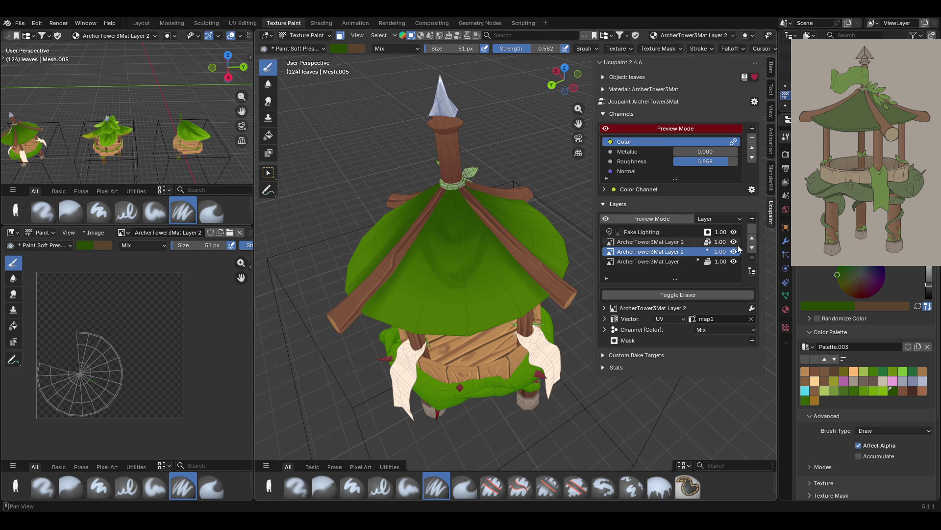
{"action": "left_click", "coordinate": [324, 487]}
{"action": "left_click_drag", "start_coordinate": [496, 238], "coordinate": [498, 240]}
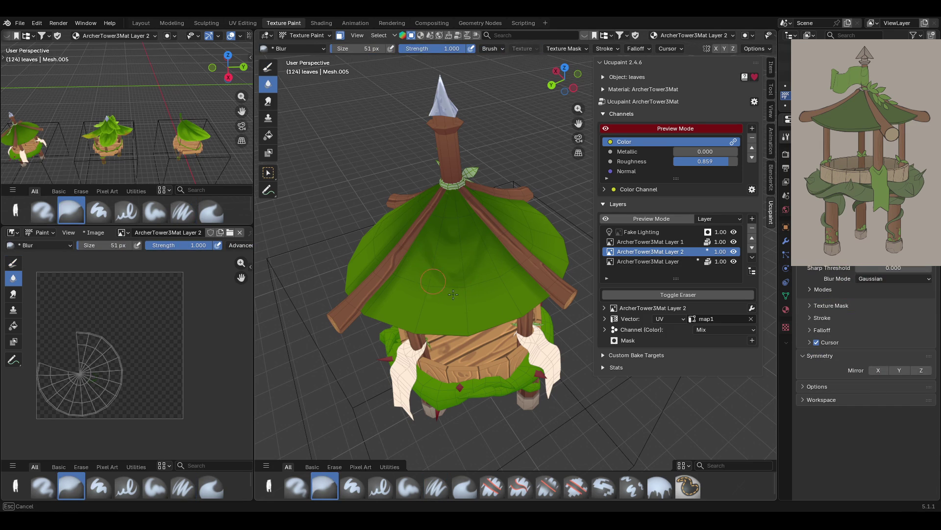
Blur the roof shading, then paint new darker strokes with Paint Soft Pressure
{"action": "left_click_drag", "start_coordinate": [457, 285], "coordinate": [491, 240]}
{"action": "mouse_move", "coordinate": [463, 285]}
{"action": "left_mouse_down"}
{"action": "mouse_move", "coordinate": [488, 259]}
{"action": "mouse_move", "coordinate": [468, 324]}
{"action": "left_mouse_up"}
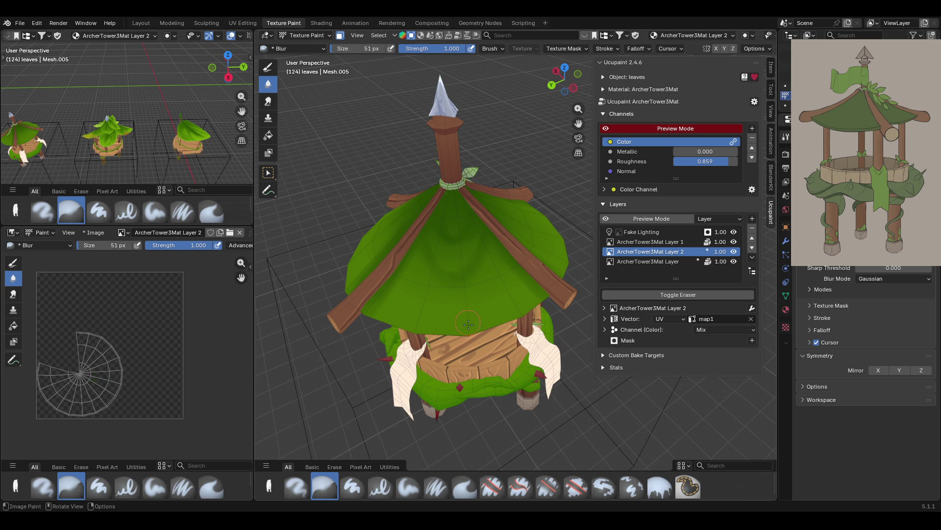
{"action": "left_click", "coordinate": [413, 486]}
{"action": "left_click", "coordinate": [437, 480]}
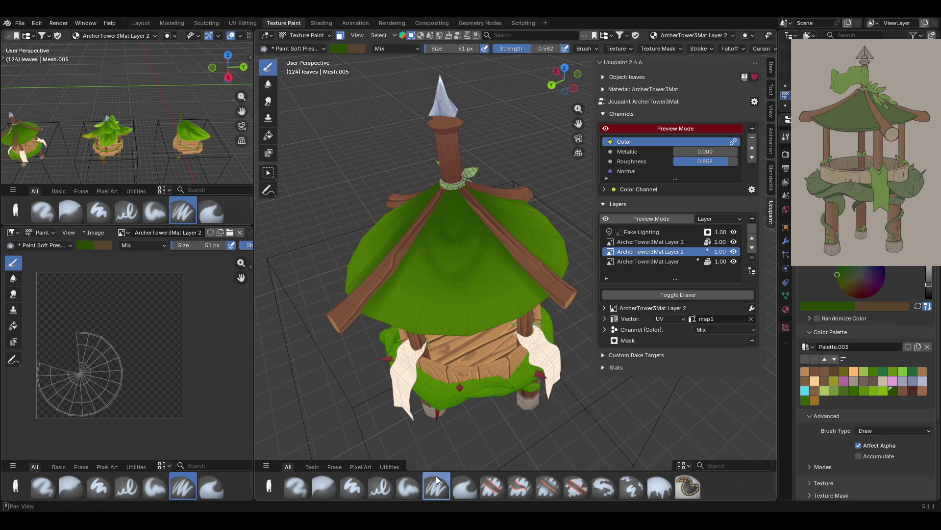
{"action": "mouse_move", "coordinate": [423, 259]}
{"action": "left_mouse_down"}
{"action": "mouse_move", "coordinate": [426, 247]}
{"action": "mouse_move", "coordinate": [421, 259]}
{"action": "mouse_move", "coordinate": [494, 238]}
{"action": "mouse_move", "coordinate": [481, 256]}
{"action": "mouse_move", "coordinate": [490, 244]}
{"action": "mouse_move", "coordinate": [505, 254]}
{"action": "mouse_move", "coordinate": [481, 257]}
{"action": "mouse_move", "coordinate": [488, 245]}
{"action": "left_mouse_up"}
{"action": "left_click_drag", "start_coordinate": [415, 256], "coordinate": [417, 250]}
{"action": "left_click_drag", "start_coordinate": [490, 258], "coordinate": [486, 248]}
Paint more darker shading bands and a dab across the green roof
{"action": "mouse_move", "coordinate": [435, 204]}
{"action": "left_mouse_down"}
{"action": "mouse_move", "coordinate": [451, 235]}
{"action": "mouse_move", "coordinate": [496, 205]}
{"action": "left_mouse_up"}
{"action": "mouse_move", "coordinate": [434, 265]}
{"action": "left_mouse_down"}
{"action": "mouse_move", "coordinate": [459, 277]}
{"action": "mouse_move", "coordinate": [441, 268]}
{"action": "mouse_move", "coordinate": [483, 252]}
{"action": "mouse_move", "coordinate": [508, 259]}
{"action": "mouse_move", "coordinate": [400, 285]}
{"action": "mouse_move", "coordinate": [391, 273]}
{"action": "mouse_move", "coordinate": [491, 292]}
{"action": "left_mouse_up"}
{"action": "mouse_move", "coordinate": [507, 267]}
{"action": "left_mouse_down"}
{"action": "mouse_move", "coordinate": [390, 287]}
{"action": "mouse_move", "coordinate": [413, 306]}
{"action": "mouse_move", "coordinate": [515, 263]}
{"action": "left_mouse_up"}
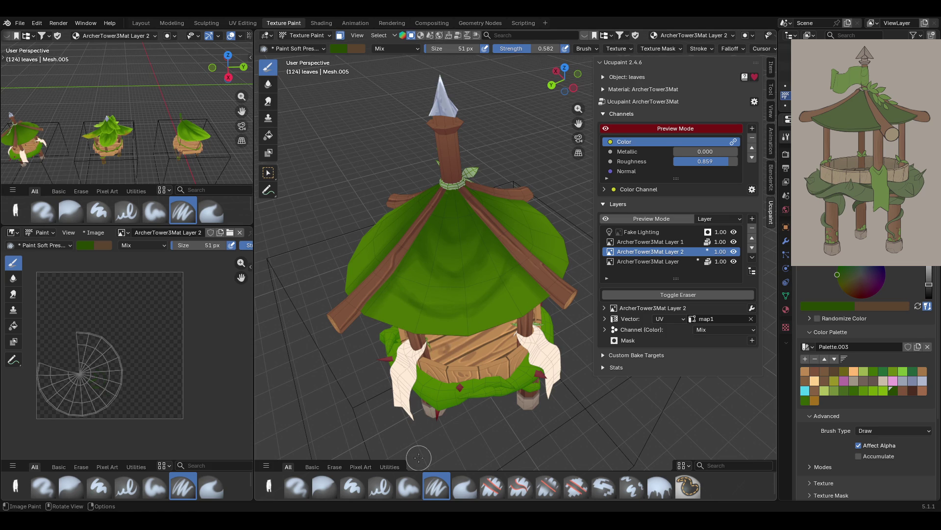
{"action": "left_click", "coordinate": [403, 289]}
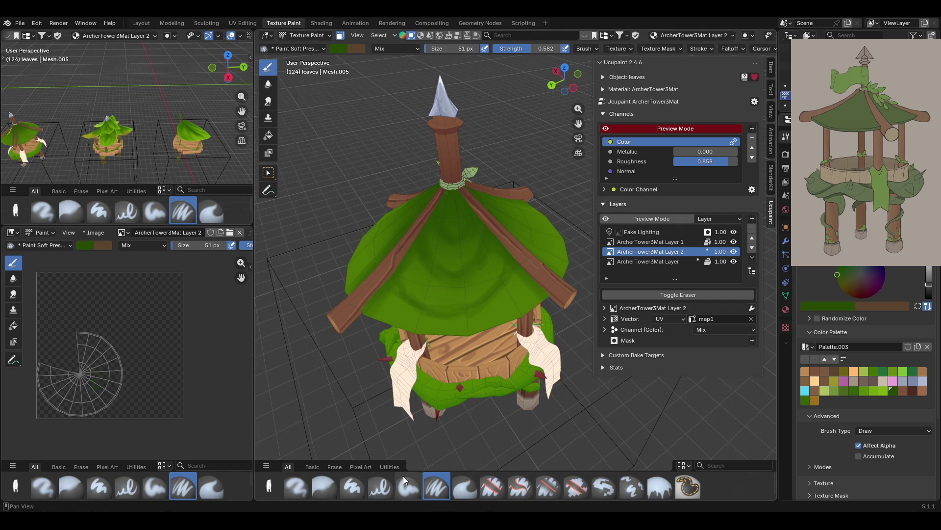
Blur the shading bands into smooth gradients and reselect Paint Soft at strength 0.806
{"action": "left_click", "coordinate": [325, 490]}
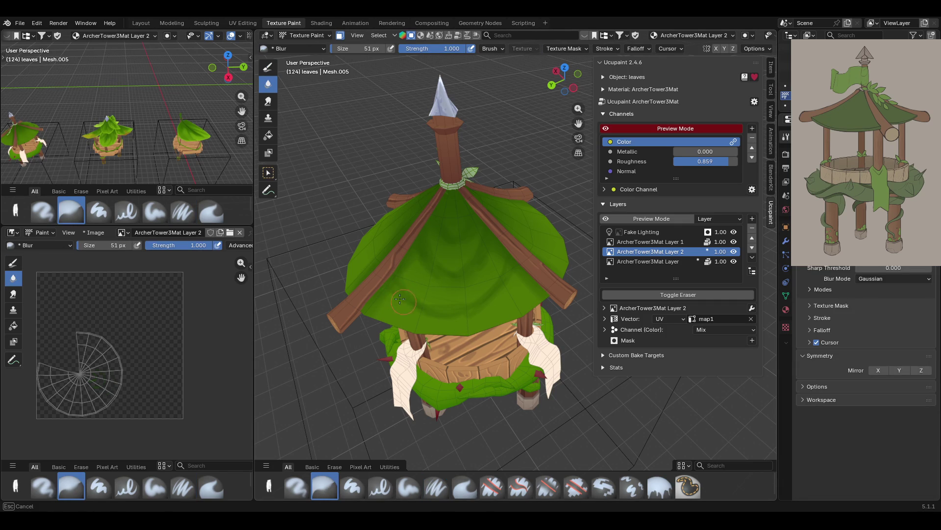
{"action": "left_click_drag", "start_coordinate": [465, 325], "coordinate": [435, 253]}
{"action": "left_click_drag", "start_coordinate": [429, 328], "coordinate": [428, 313]}
{"action": "mouse_move", "coordinate": [423, 225]}
{"action": "middle_mouse_down"}
{"action": "mouse_move", "coordinate": [503, 236]}
{"action": "mouse_move", "coordinate": [415, 211]}
{"action": "mouse_move", "coordinate": [434, 226]}
{"action": "middle_mouse_up"}
{"action": "left_click", "coordinate": [408, 487]}
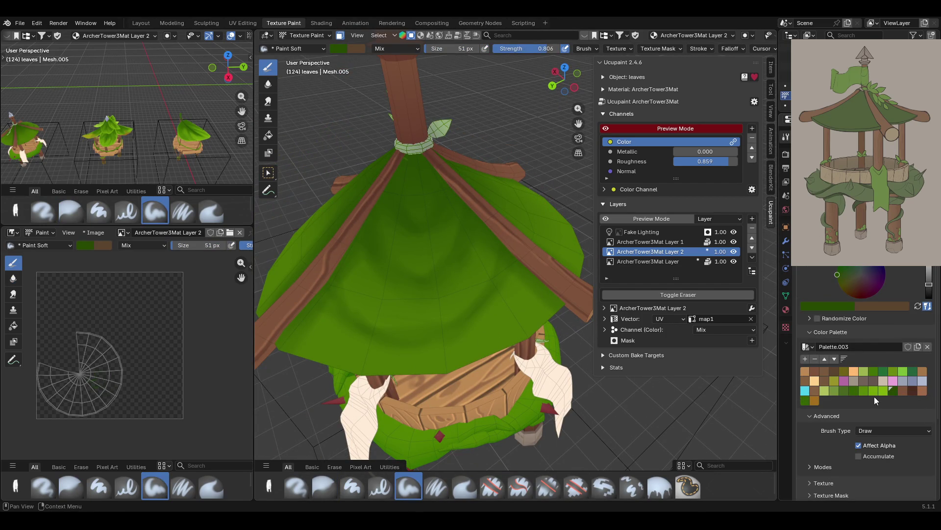
Paint bright green highlights across the roof from the palette
{"action": "left_click", "coordinate": [861, 391]}
{"action": "mouse_move", "coordinate": [333, 302]}
{"action": "left_mouse_down"}
{"action": "mouse_move", "coordinate": [372, 345]}
{"action": "mouse_move", "coordinate": [365, 355]}
{"action": "left_mouse_up"}
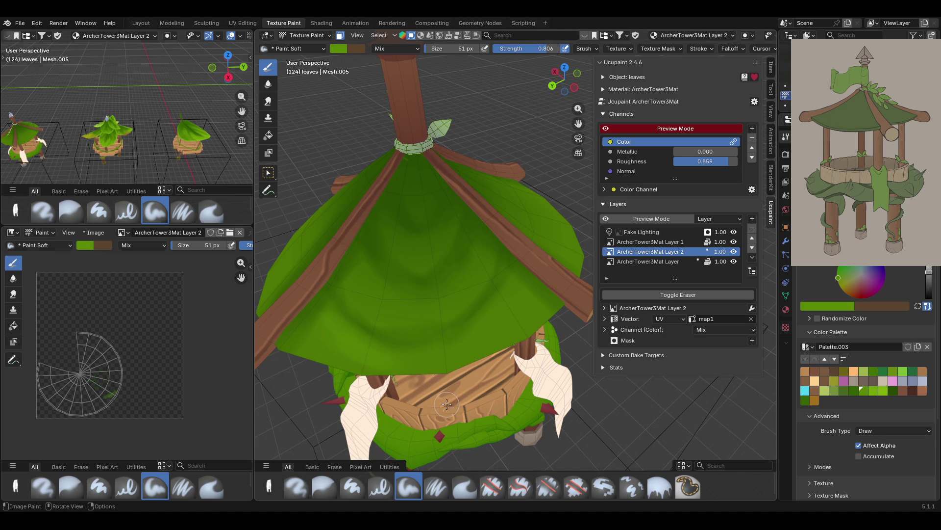
{"action": "mouse_move", "coordinate": [395, 346]}
{"action": "left_mouse_down"}
{"action": "mouse_move", "coordinate": [483, 328]}
{"action": "mouse_move", "coordinate": [493, 315]}
{"action": "mouse_move", "coordinate": [444, 344]}
{"action": "mouse_move", "coordinate": [369, 350]}
{"action": "mouse_move", "coordinate": [409, 361]}
{"action": "left_mouse_up"}
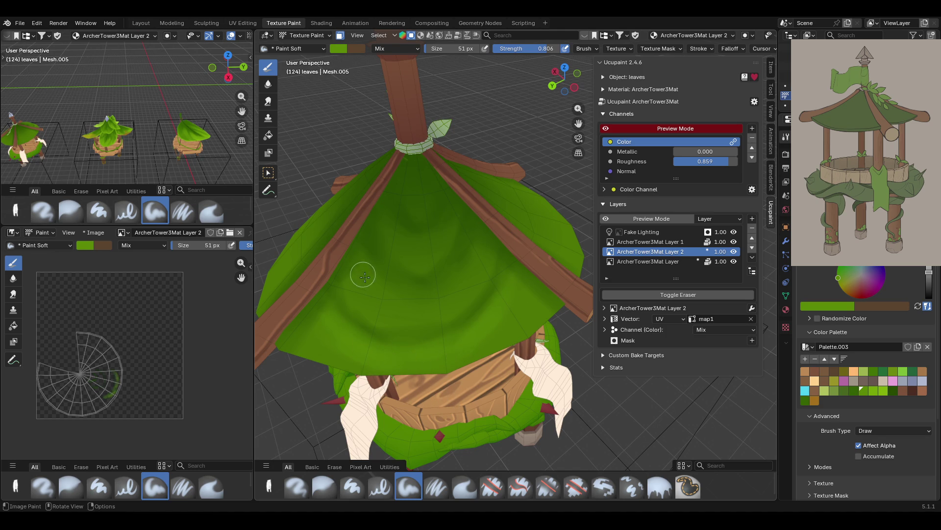
{"action": "mouse_move", "coordinate": [400, 305]}
{"action": "left_mouse_down"}
{"action": "mouse_move", "coordinate": [385, 296]}
{"action": "mouse_move", "coordinate": [435, 307]}
{"action": "mouse_move", "coordinate": [400, 304]}
{"action": "mouse_move", "coordinate": [413, 250]}
{"action": "mouse_move", "coordinate": [416, 258]}
{"action": "mouse_move", "coordinate": [439, 248]}
{"action": "mouse_move", "coordinate": [456, 289]}
{"action": "mouse_move", "coordinate": [481, 259]}
{"action": "mouse_move", "coordinate": [488, 279]}
{"action": "left_mouse_up"}
{"action": "left_click", "coordinate": [432, 254]}
{"action": "left_click_drag", "start_coordinate": [489, 320], "coordinate": [511, 267]}
{"action": "mouse_move", "coordinate": [499, 328]}
{"action": "left_mouse_down"}
{"action": "mouse_move", "coordinate": [477, 347]}
{"action": "mouse_move", "coordinate": [516, 296]}
{"action": "left_mouse_up"}
From a higher front view, paint dark green shadow strokes up the roof
{"action": "left_click_drag", "start_coordinate": [422, 365], "coordinate": [432, 362]}
{"action": "middle_click_drag", "start_coordinate": [432, 363], "coordinate": [459, 265]}
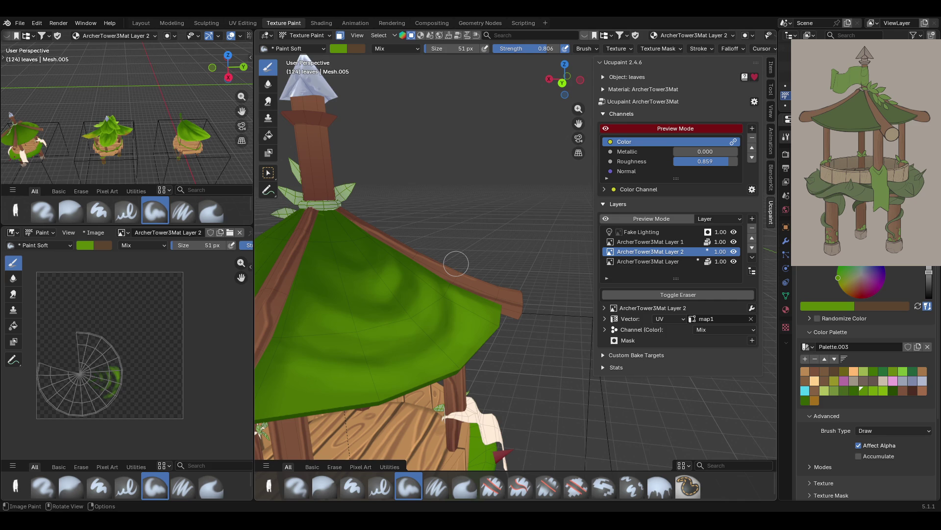
{"action": "mouse_move", "coordinate": [581, 267]}
{"action": "middle_mouse_down"}
{"action": "mouse_move", "coordinate": [512, 309]}
{"action": "mouse_move", "coordinate": [454, 282]}
{"action": "mouse_move", "coordinate": [481, 278]}
{"action": "mouse_move", "coordinate": [465, 281]}
{"action": "middle_mouse_up"}
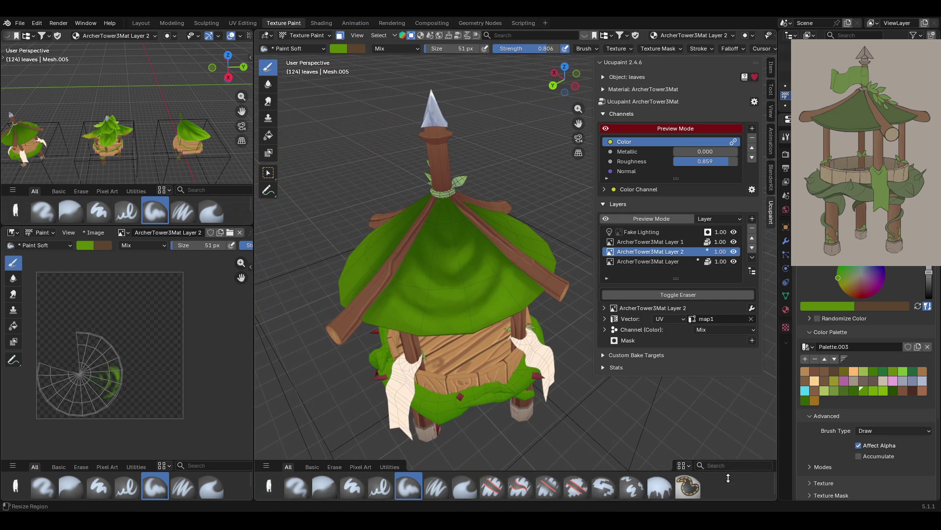
{"action": "left_click", "coordinate": [891, 392]}
{"action": "middle_click_drag", "start_coordinate": [426, 255], "coordinate": [417, 248]}
{"action": "mouse_move", "coordinate": [496, 233]}
{"action": "left_mouse_down"}
{"action": "mouse_move", "coordinate": [473, 257]}
{"action": "mouse_move", "coordinate": [505, 269]}
{"action": "mouse_move", "coordinate": [489, 292]}
{"action": "mouse_move", "coordinate": [479, 290]}
{"action": "left_mouse_up"}
{"action": "left_click_drag", "start_coordinate": [505, 257], "coordinate": [516, 260]}
{"action": "left_click_drag", "start_coordinate": [469, 227], "coordinate": [450, 258]}
{"action": "mouse_move", "coordinate": [446, 207]}
{"action": "left_mouse_down"}
{"action": "mouse_move", "coordinate": [450, 167]}
{"action": "mouse_move", "coordinate": [430, 147]}
{"action": "mouse_move", "coordinate": [426, 156]}
{"action": "left_mouse_up"}
Shade the lower-left roof in dark green, then choose a light green paint colour
{"action": "left_click_drag", "start_coordinate": [402, 193], "coordinate": [391, 279]}
{"action": "left_click_drag", "start_coordinate": [368, 244], "coordinate": [356, 312]}
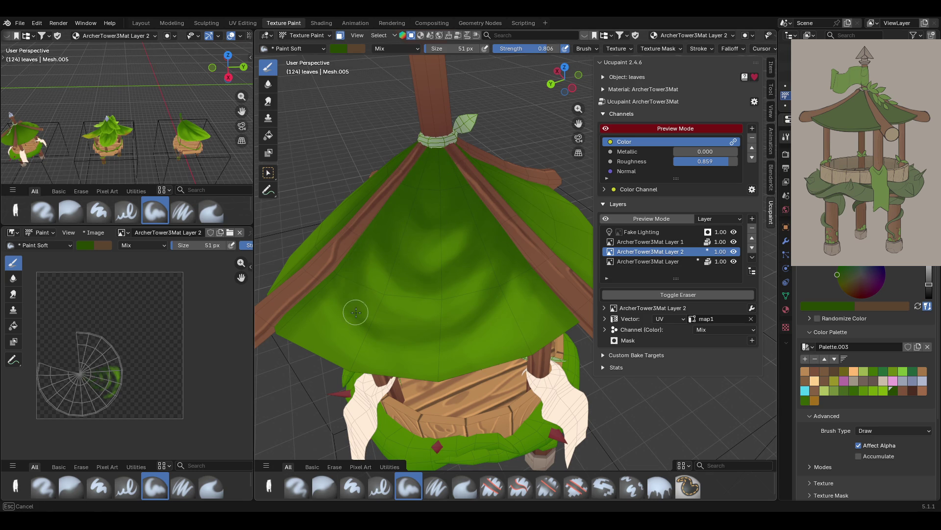
{"action": "mouse_move", "coordinate": [360, 253]}
{"action": "left_mouse_down"}
{"action": "mouse_move", "coordinate": [366, 308]}
{"action": "mouse_move", "coordinate": [318, 302]}
{"action": "mouse_move", "coordinate": [287, 320]}
{"action": "left_mouse_up"}
{"action": "left_click_drag", "start_coordinate": [290, 322], "coordinate": [300, 335]}
{"action": "mouse_move", "coordinate": [445, 389]}
{"action": "middle_mouse_down"}
{"action": "mouse_move", "coordinate": [369, 333]}
{"action": "mouse_move", "coordinate": [535, 361]}
{"action": "mouse_move", "coordinate": [497, 330]}
{"action": "middle_mouse_up"}
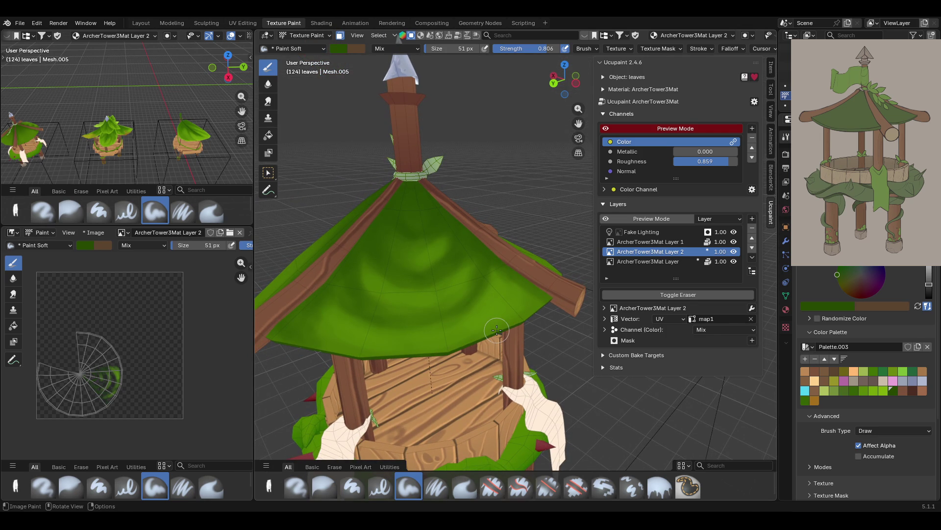
{"action": "middle_click_drag", "start_coordinate": [496, 335], "coordinate": [470, 353]}
{"action": "left_click", "coordinate": [875, 393]}
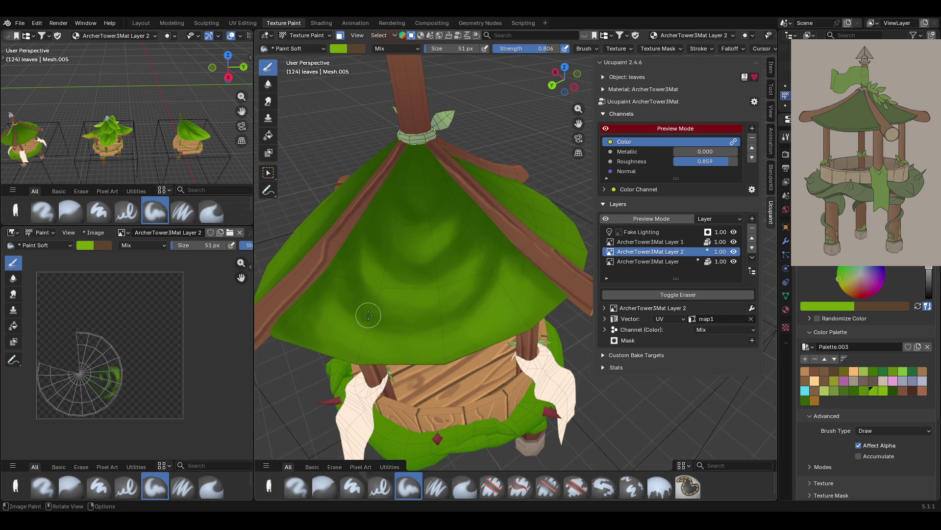
Set the paint brush size to 142 px
{"action": "key", "text": "f"}
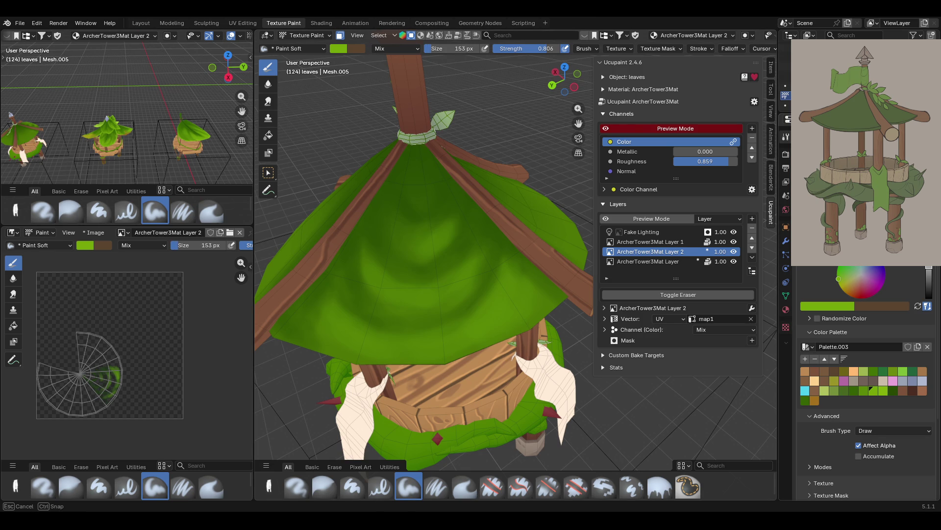
{"action": "key", "text": "Return"}
{"action": "key", "text": "f"}
{"action": "key", "text": "Return"}
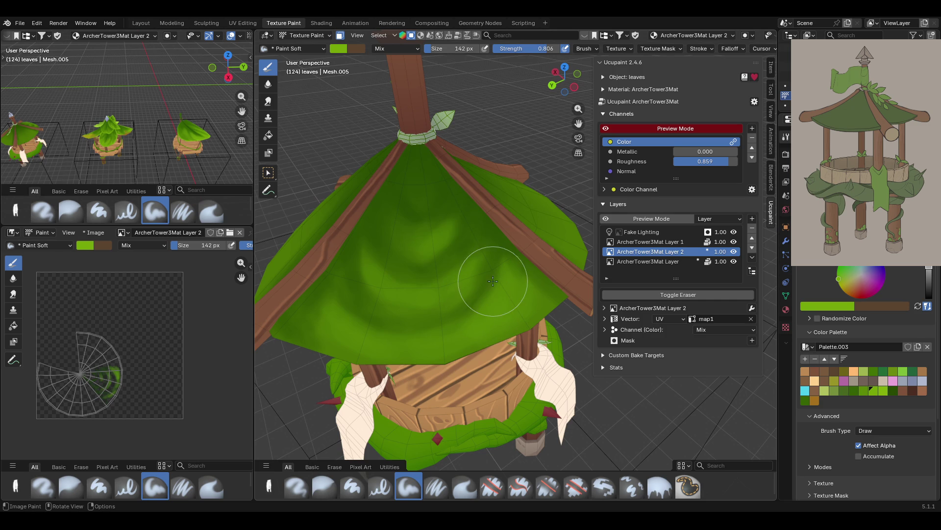
{"action": "scroll", "coordinate": [487, 277], "scroll_direction": "down", "scroll_amount": 3}
Paint light green over the tower roof and check it against the other towers
{"action": "middle_click_drag", "start_coordinate": [487, 278], "coordinate": [500, 314]}
{"action": "mouse_move", "coordinate": [500, 314]}
{"action": "left_mouse_down"}
{"action": "mouse_move", "coordinate": [441, 274]}
{"action": "mouse_move", "coordinate": [432, 285]}
{"action": "mouse_move", "coordinate": [502, 270]}
{"action": "mouse_move", "coordinate": [464, 265]}
{"action": "mouse_move", "coordinate": [463, 282]}
{"action": "mouse_move", "coordinate": [508, 265]}
{"action": "mouse_move", "coordinate": [510, 240]}
{"action": "mouse_move", "coordinate": [469, 265]}
{"action": "left_mouse_up"}
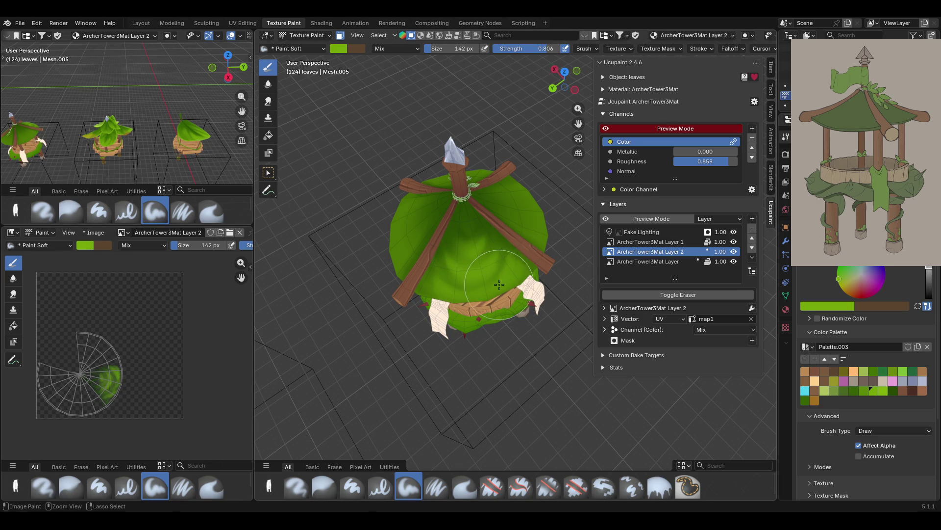
{"action": "mouse_move", "coordinate": [505, 314]}
{"action": "middle_mouse_down"}
{"action": "mouse_move", "coordinate": [443, 271]}
{"action": "mouse_move", "coordinate": [430, 276]}
{"action": "middle_mouse_up"}
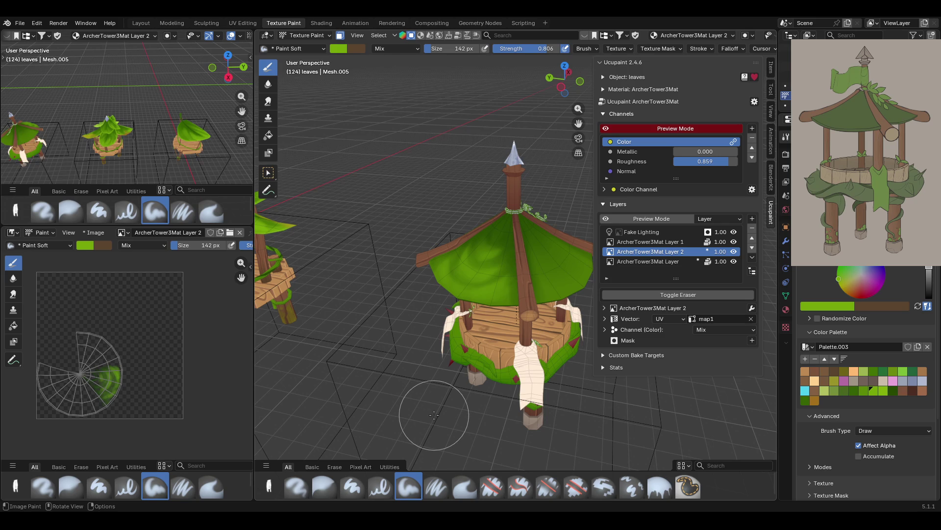
{"action": "mouse_move", "coordinate": [434, 414]}
{"action": "middle_mouse_down"}
{"action": "mouse_move", "coordinate": [383, 360]}
{"action": "mouse_move", "coordinate": [388, 318]}
{"action": "middle_mouse_up"}
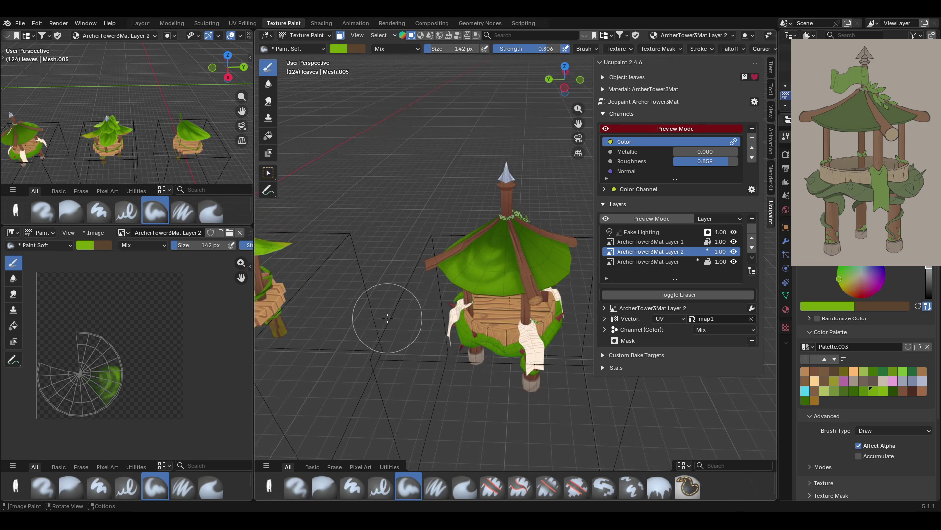
{"action": "mouse_move", "coordinate": [451, 313]}
{"action": "middle_mouse_down"}
{"action": "mouse_move", "coordinate": [429, 306]}
{"action": "mouse_move", "coordinate": [468, 300]}
{"action": "middle_mouse_up"}
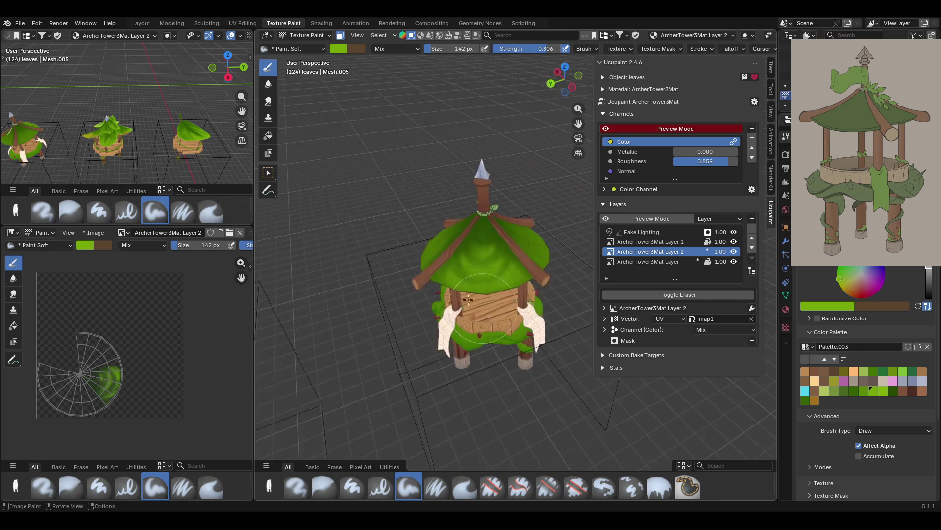
{"action": "mouse_move", "coordinate": [402, 265]}
{"action": "middle_mouse_down"}
{"action": "mouse_move", "coordinate": [336, 231]}
{"action": "mouse_move", "coordinate": [376, 299]}
{"action": "middle_mouse_up"}
{"action": "scroll", "coordinate": [376, 299], "scroll_direction": "up", "scroll_amount": 3}
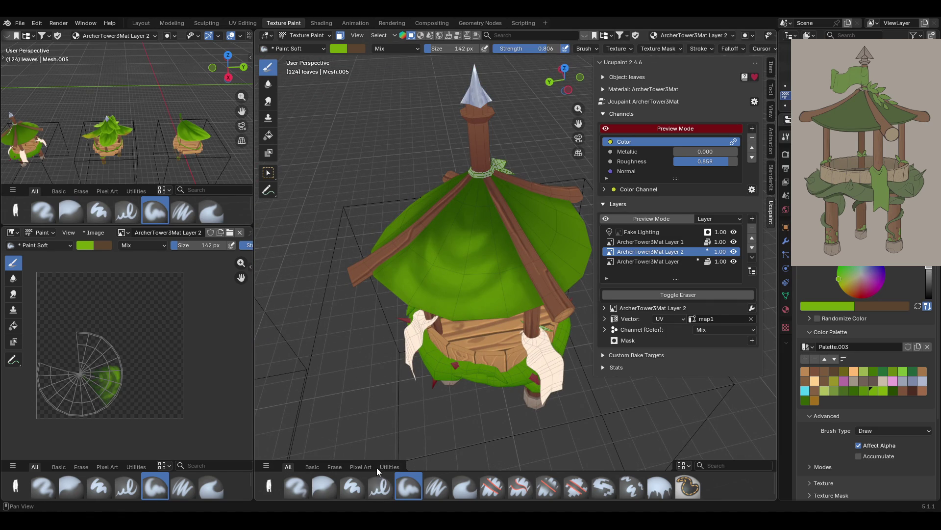
{"action": "mouse_move", "coordinate": [564, 323]}
{"action": "middle_mouse_down"}
{"action": "mouse_move", "coordinate": [539, 314]}
{"action": "mouse_move", "coordinate": [490, 344]}
{"action": "mouse_move", "coordinate": [513, 328]}
{"action": "middle_mouse_up"}
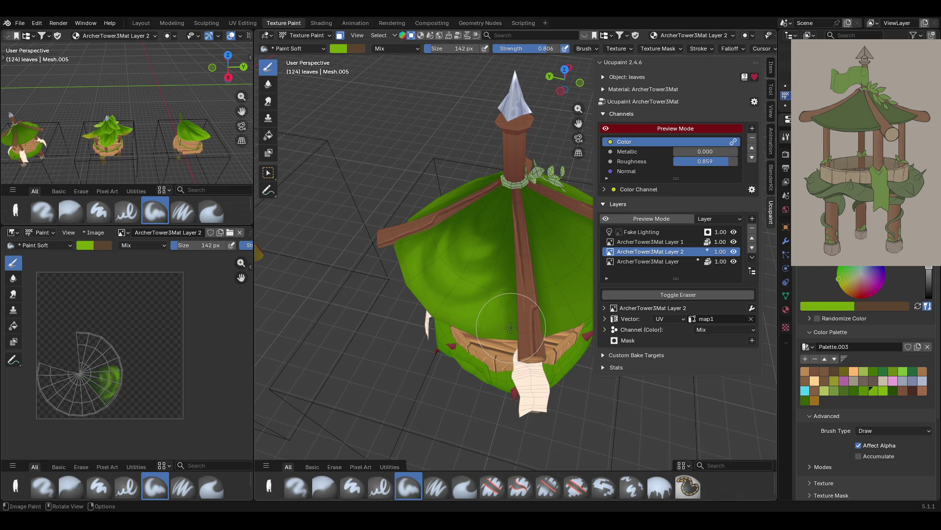
Review the green roof from above and other angles, then switch to the UV Editing workspace
{"action": "mouse_move", "coordinate": [536, 326]}
{"action": "middle_mouse_down", "text": "ctrl"}
{"action": "mouse_move", "coordinate": [538, 343]}
{"action": "mouse_move", "coordinate": [535, 272]}
{"action": "mouse_move", "coordinate": [578, 275]}
{"action": "mouse_move", "coordinate": [621, 295]}
{"action": "mouse_move", "coordinate": [525, 262]}
{"action": "middle_mouse_up", "text": "ctrl"}
{"action": "middle_click_drag", "start_coordinate": [341, 309], "coordinate": [413, 296]}
{"action": "scroll", "coordinate": [413, 297], "scroll_direction": "up", "scroll_amount": 2}
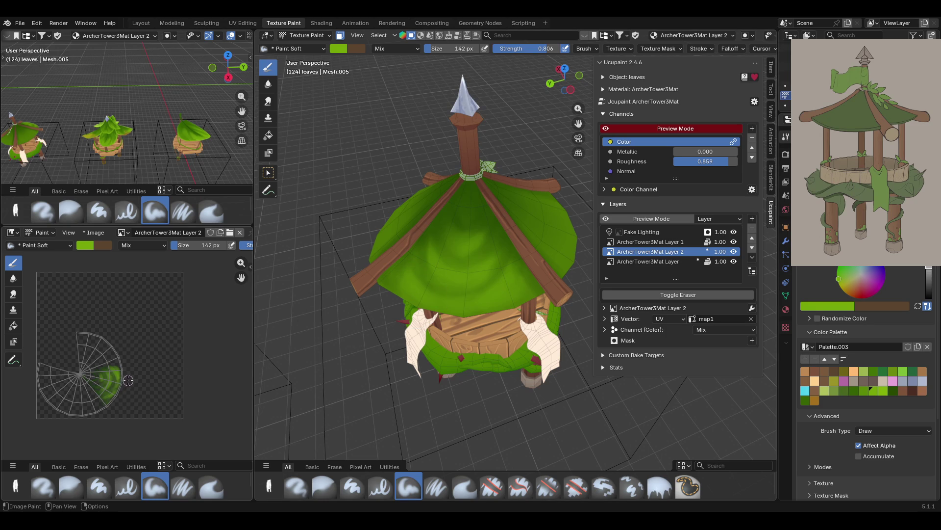
{"action": "mouse_move", "coordinate": [446, 346]}
{"action": "middle_mouse_down"}
{"action": "mouse_move", "coordinate": [453, 406]}
{"action": "mouse_move", "coordinate": [440, 322]}
{"action": "middle_mouse_up"}
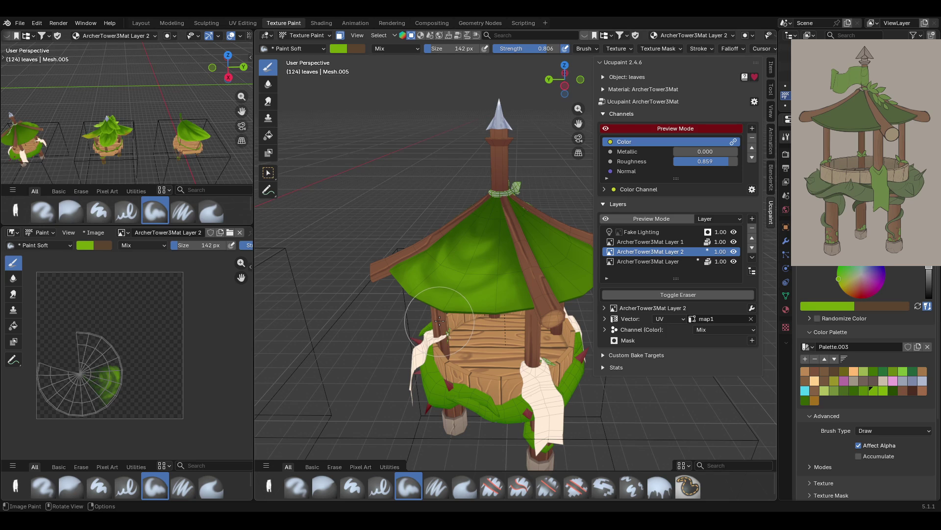
{"action": "mouse_move", "coordinate": [417, 216]}
{"action": "middle_mouse_down"}
{"action": "mouse_move", "coordinate": [432, 235]}
{"action": "mouse_move", "coordinate": [373, 211]}
{"action": "middle_mouse_up"}
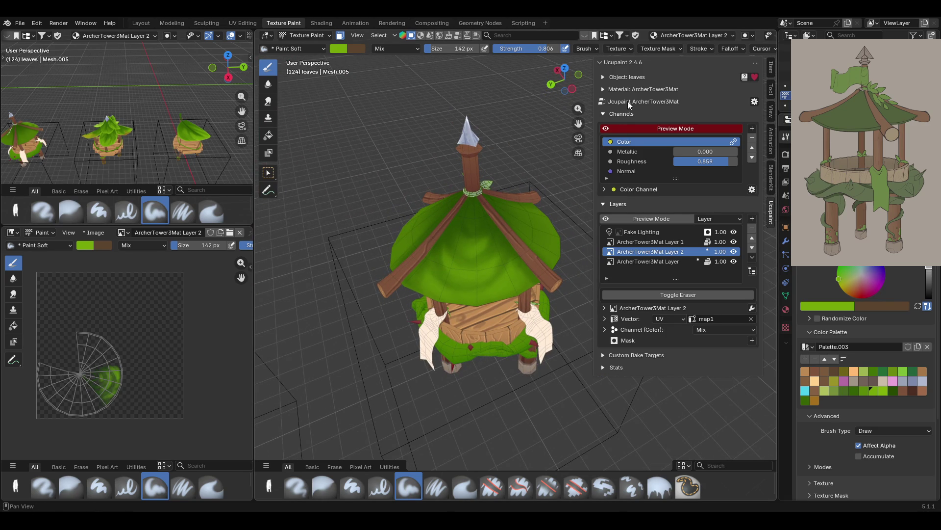
{"action": "scroll", "coordinate": [890, 398], "scroll_direction": "down", "scroll_amount": 2}
{"action": "left_click", "coordinate": [243, 23]}
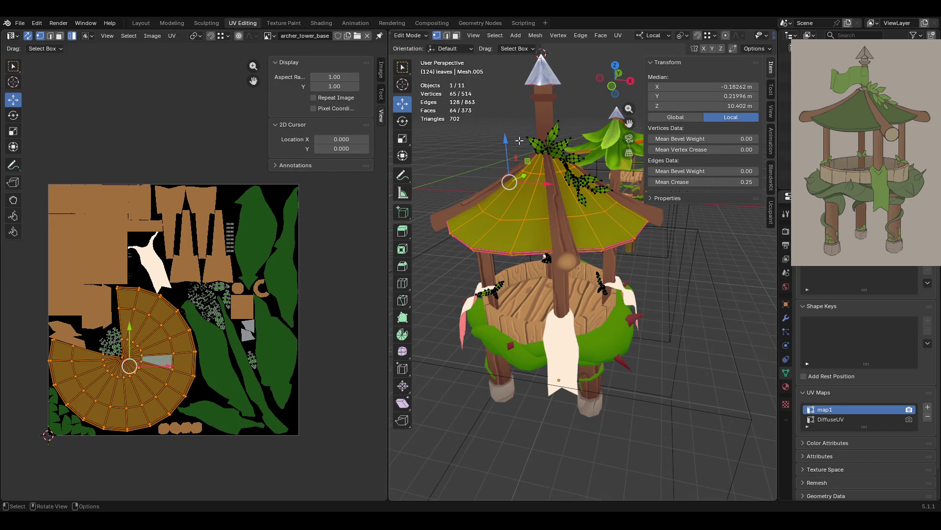
Deselect all of the roof's faces and UVs, then go back to the Texture Paint workspace
{"action": "scroll", "coordinate": [229, 287], "scroll_direction": "down", "scroll_amount": 1}
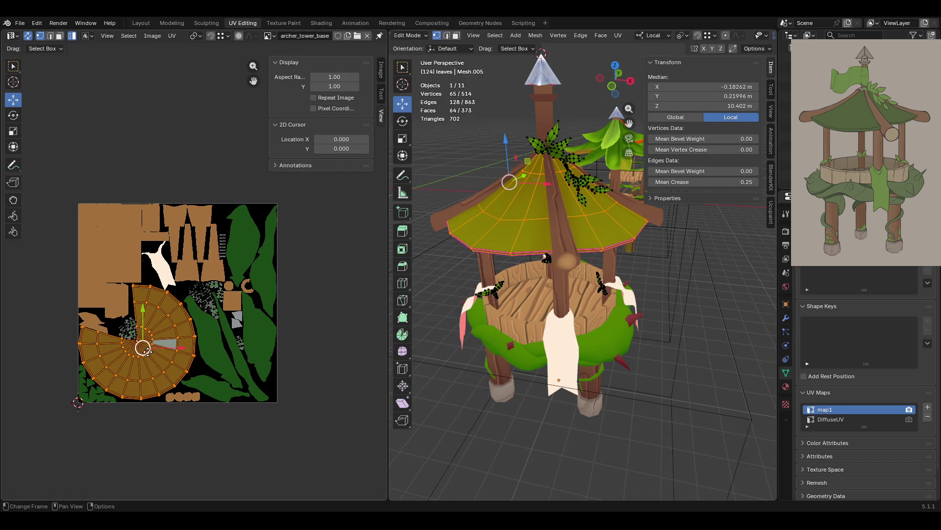
{"action": "left_click", "coordinate": [341, 319]}
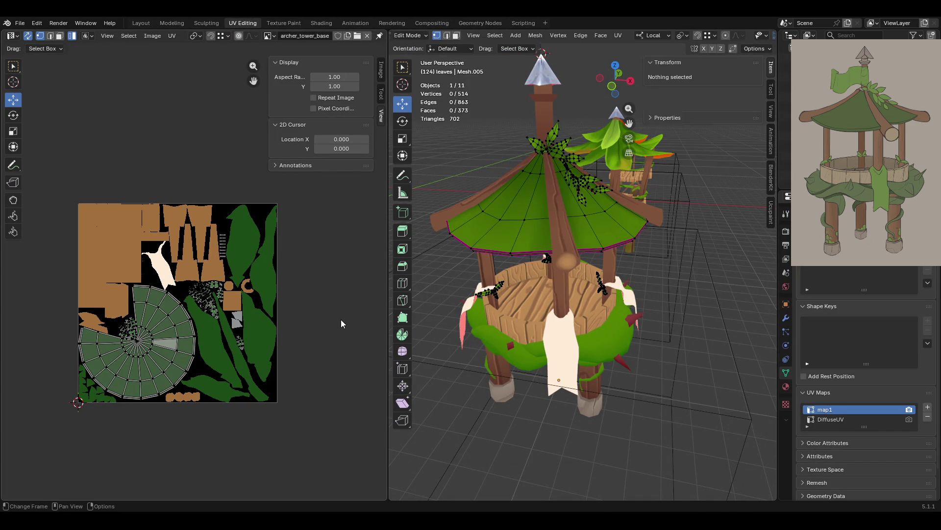
{"action": "left_click", "coordinate": [296, 24]}
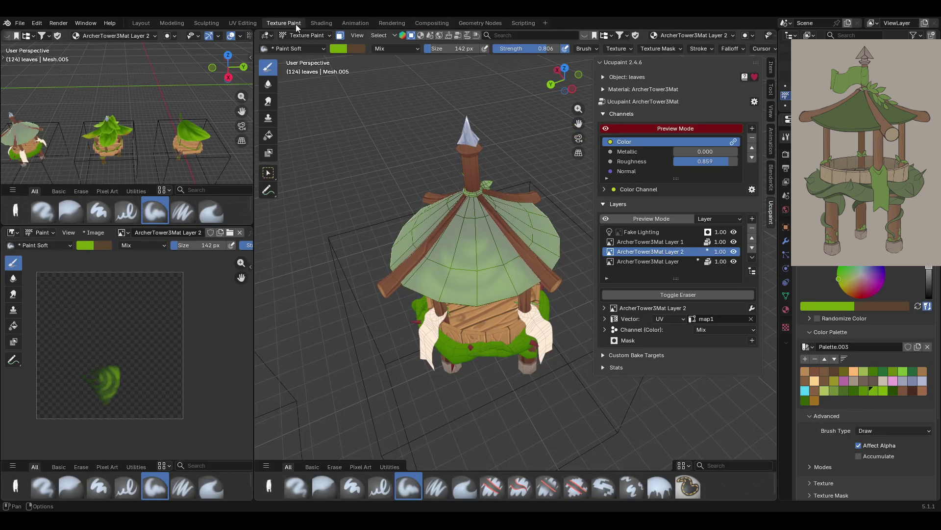
Make ArcherTower3Mat Layer 2 the active paint layer, toggle the selection paint mask, and enable box selection
{"action": "left_click", "coordinate": [664, 260]}
{"action": "left_click", "coordinate": [663, 251]}
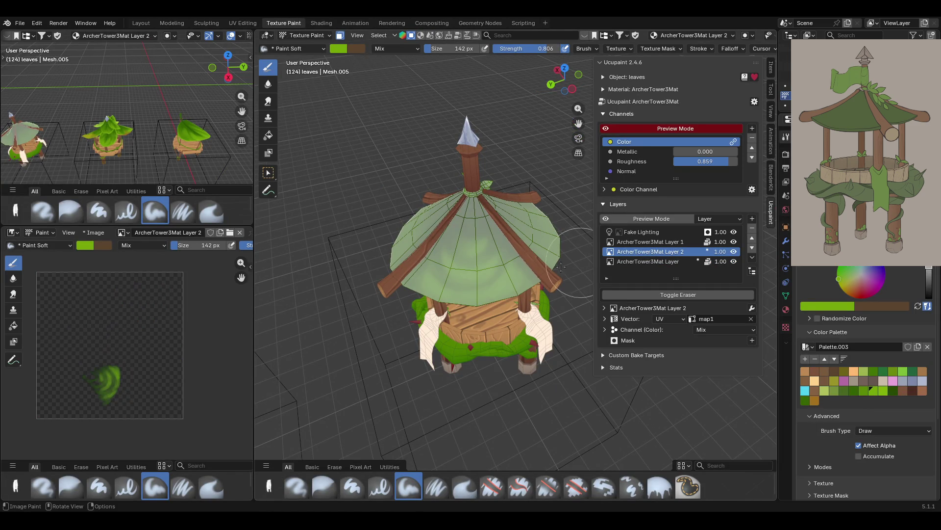
{"action": "middle_click_drag", "start_coordinate": [491, 221], "coordinate": [471, 211]}
{"action": "left_click", "coordinate": [341, 36]}
{"action": "left_click", "coordinate": [340, 36]}
{"action": "left_click", "coordinate": [340, 36]}
{"action": "left_click", "coordinate": [340, 36]}
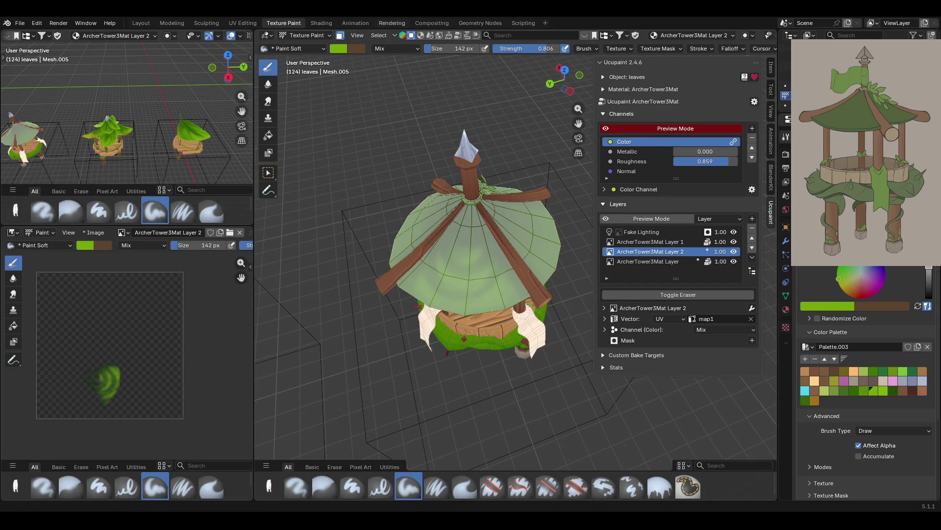
{"action": "left_click", "coordinate": [268, 173]}
{"action": "middle_click_drag", "start_coordinate": [485, 275], "coordinate": [500, 251]}
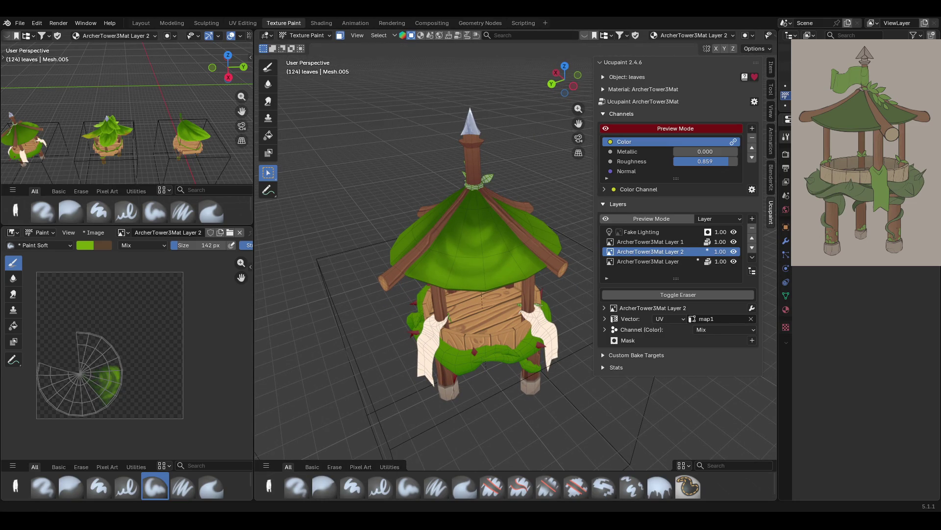
{"action": "middle_click_drag", "start_coordinate": [492, 318], "coordinate": [489, 266]}
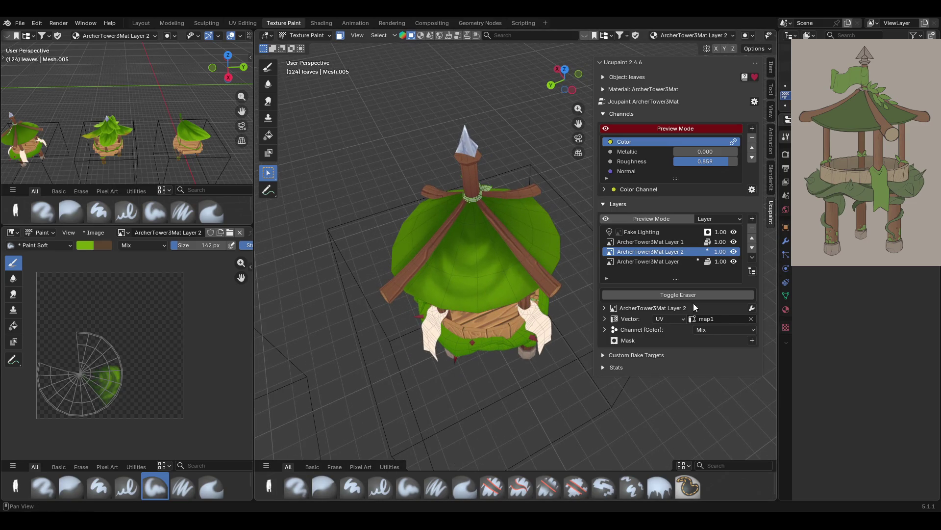
Blur the green shading across the roof with the Blur brush
{"action": "left_click", "coordinate": [325, 488]}
{"action": "mouse_move", "coordinate": [525, 252]}
{"action": "middle_mouse_down"}
{"action": "mouse_move", "coordinate": [524, 260]}
{"action": "mouse_move", "coordinate": [521, 252]}
{"action": "middle_mouse_up"}
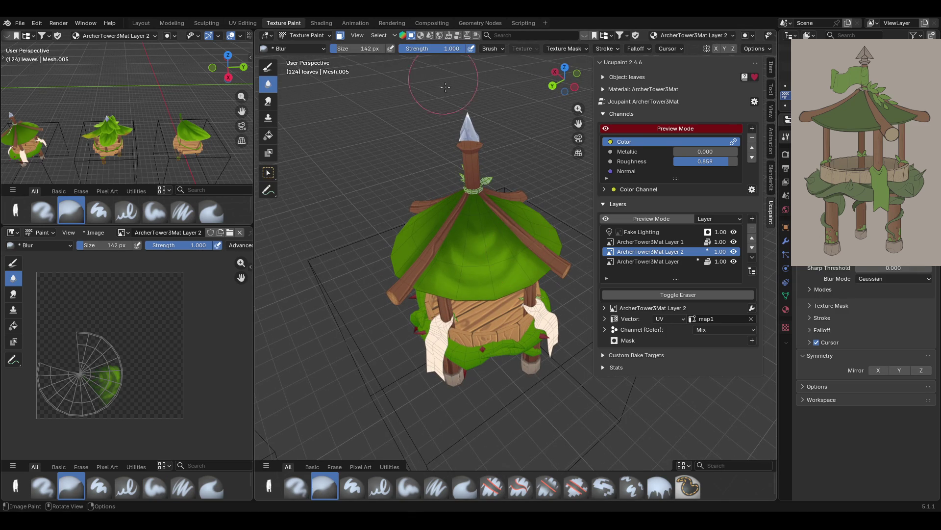
{"action": "mouse_move", "coordinate": [459, 208]}
{"action": "left_mouse_down"}
{"action": "mouse_move", "coordinate": [460, 292]}
{"action": "mouse_move", "coordinate": [460, 272]}
{"action": "left_mouse_up"}
{"action": "left_click_drag", "start_coordinate": [470, 223], "coordinate": [436, 336]}
Return to the Paint Soft brush with a dark green colour at 91 px
{"action": "left_click", "coordinate": [411, 485]}
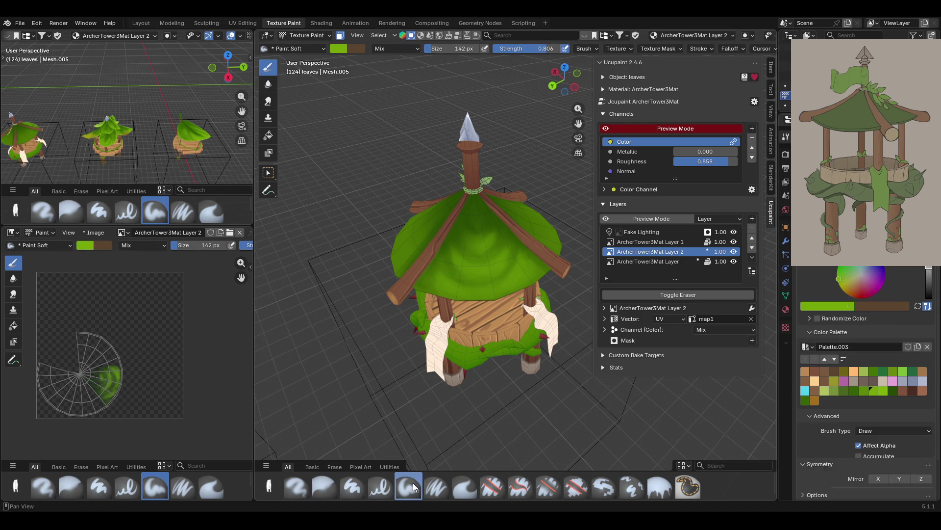
{"action": "left_click", "coordinate": [893, 392]}
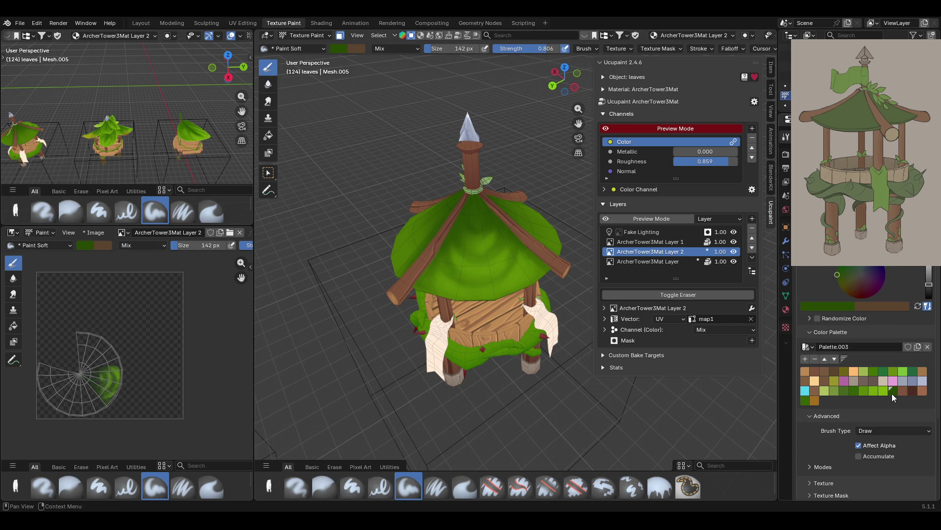
{"action": "key", "text": "bracketleft"}
{"action": "key", "text": "bracketleft"}
{"action": "key", "text": "bracketleft"}
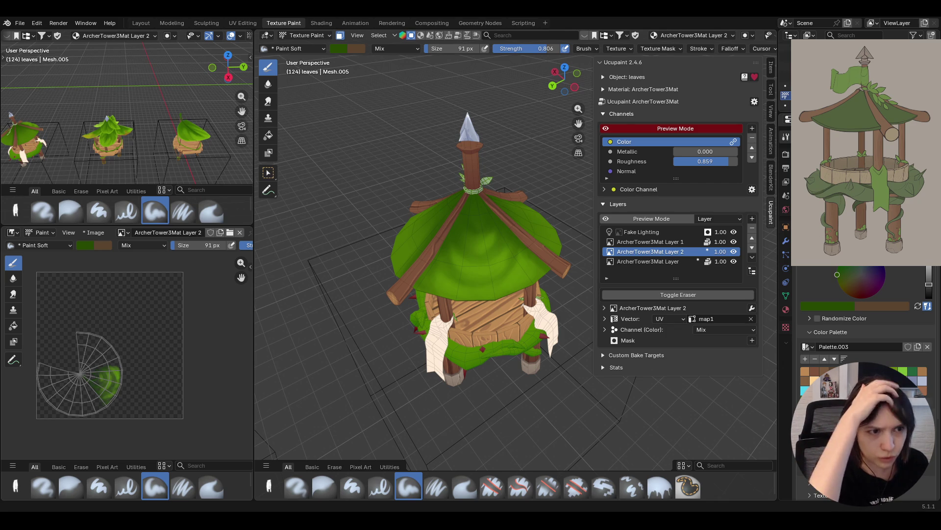
Orbit and frame the view on a tower to compare it with its neighbours
{"action": "mouse_move", "coordinate": [491, 305]}
{"action": "middle_mouse_down"}
{"action": "mouse_move", "coordinate": [469, 323]}
{"action": "mouse_move", "coordinate": [465, 364]}
{"action": "mouse_move", "coordinate": [552, 300]}
{"action": "middle_mouse_up"}
{"action": "scroll", "coordinate": [554, 298], "scroll_direction": "down", "scroll_amount": 3}
{"action": "key", "text": "KP_Decimal"}
{"action": "mouse_move", "coordinate": [542, 294]}
{"action": "middle_mouse_down"}
{"action": "mouse_move", "coordinate": [389, 311]}
{"action": "mouse_move", "coordinate": [464, 246]}
{"action": "middle_mouse_up"}
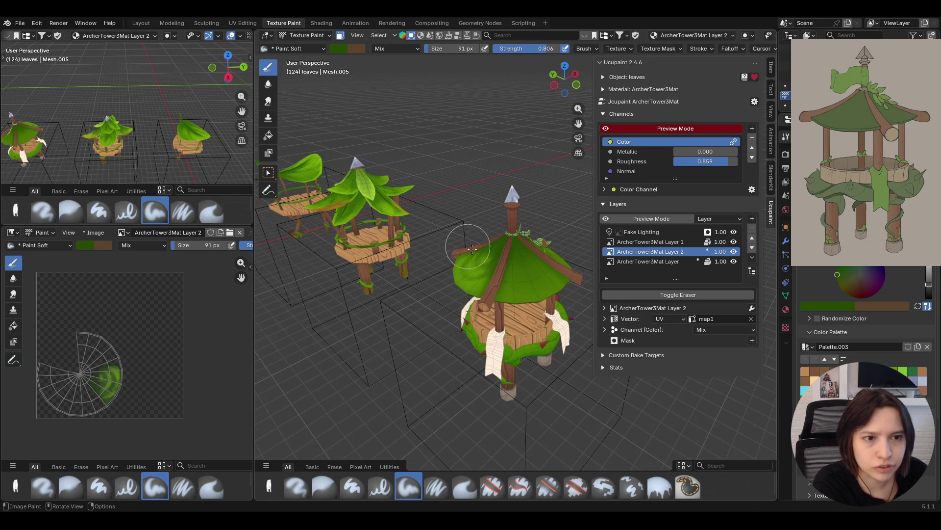
{"action": "middle_click_drag", "start_coordinate": [559, 256], "coordinate": [436, 265]}
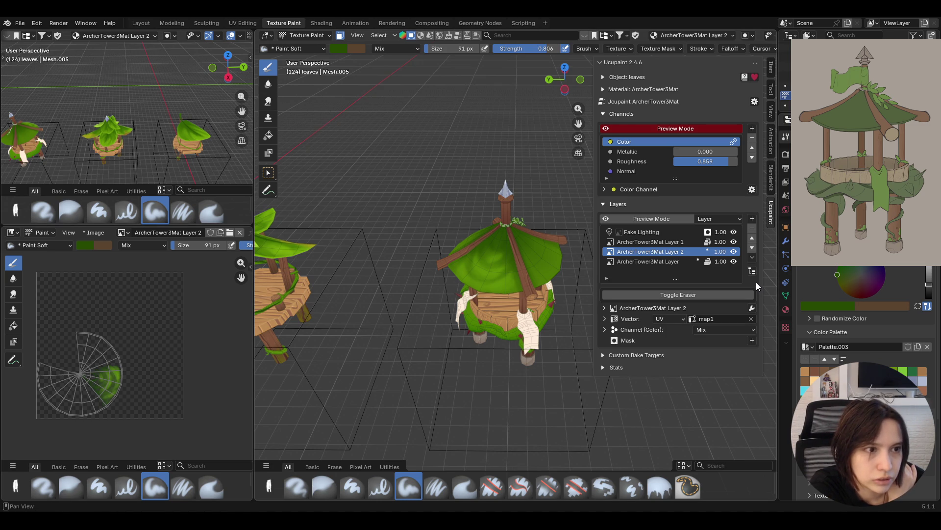
Hide the other Ucupaint paint layers and the Fake Lighting layer
{"action": "left_click", "coordinate": [752, 308]}
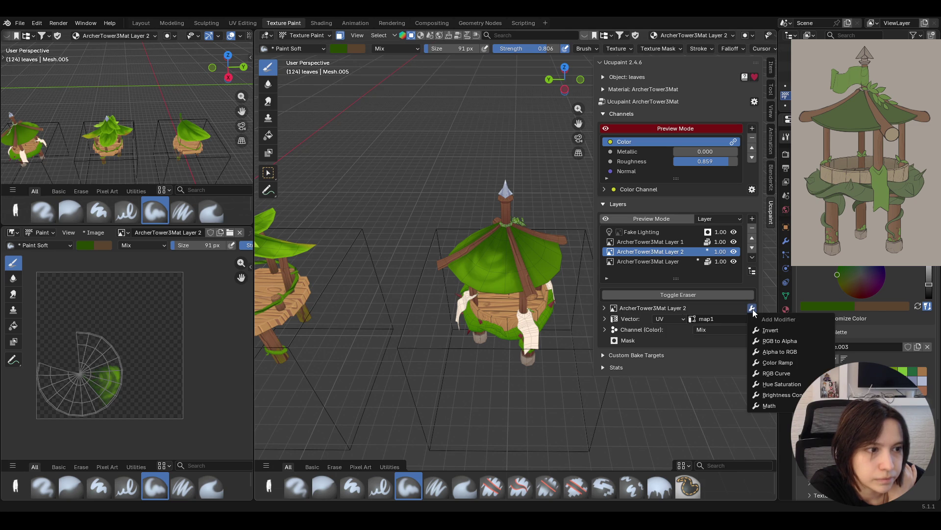
{"action": "left_click", "coordinate": [733, 260]}
{"action": "left_click", "coordinate": [734, 241]}
{"action": "left_click", "coordinate": [734, 229]}
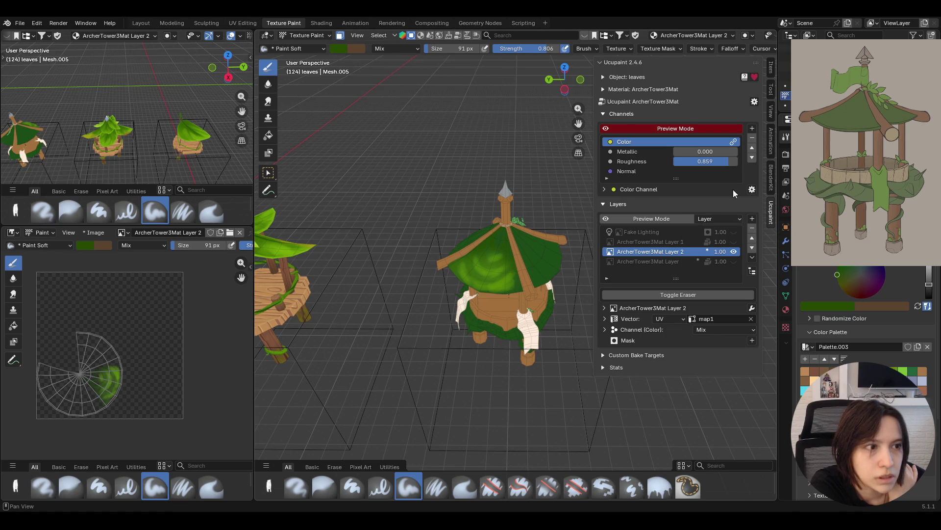
Bake the colour channel to an image using GPU Compute
{"action": "left_click", "coordinate": [752, 190]}
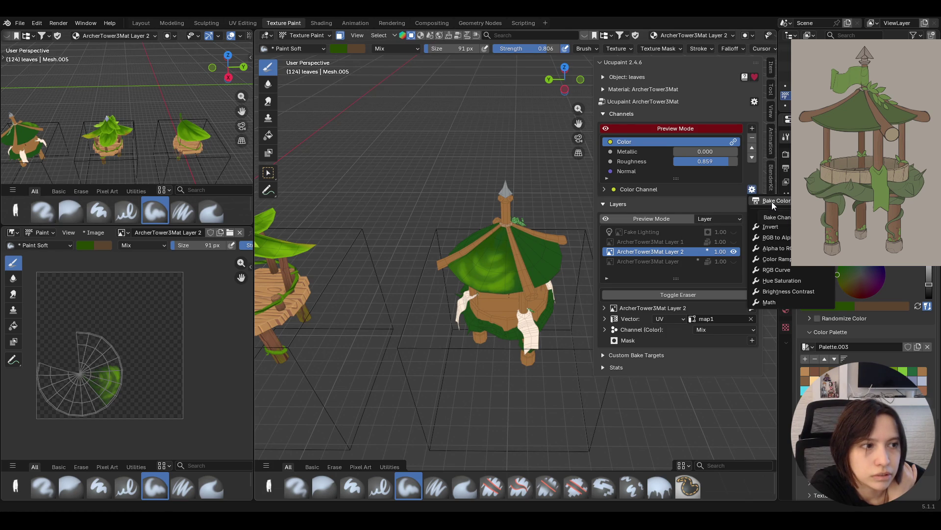
{"action": "left_click", "coordinate": [772, 201]}
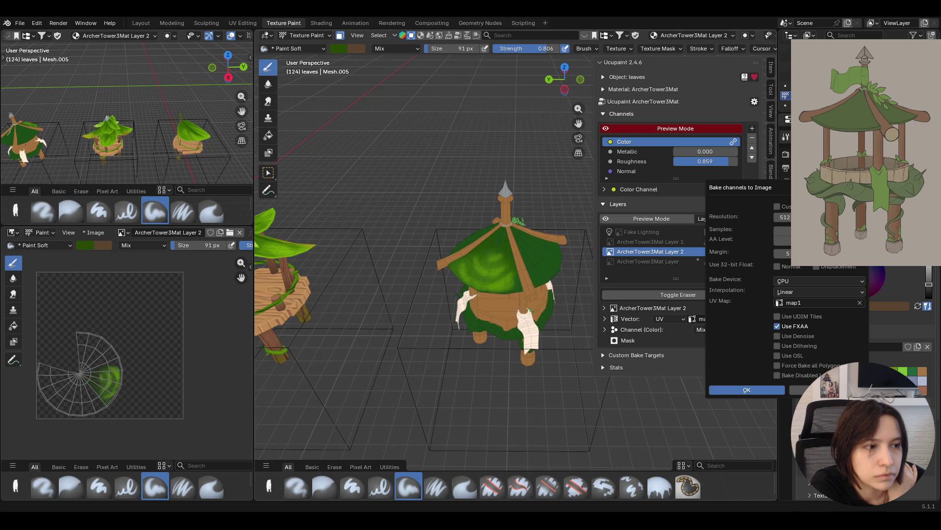
{"action": "left_click", "coordinate": [804, 281]}
{"action": "left_click", "coordinate": [803, 309]}
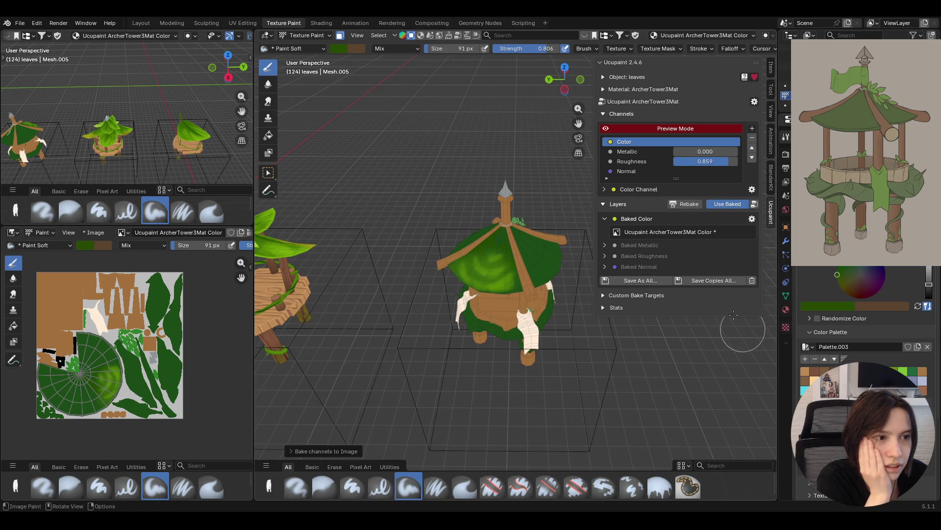
Delete the baked colour result and hide ArcherTower3Mat Layer
{"action": "left_click", "coordinate": [752, 280]}
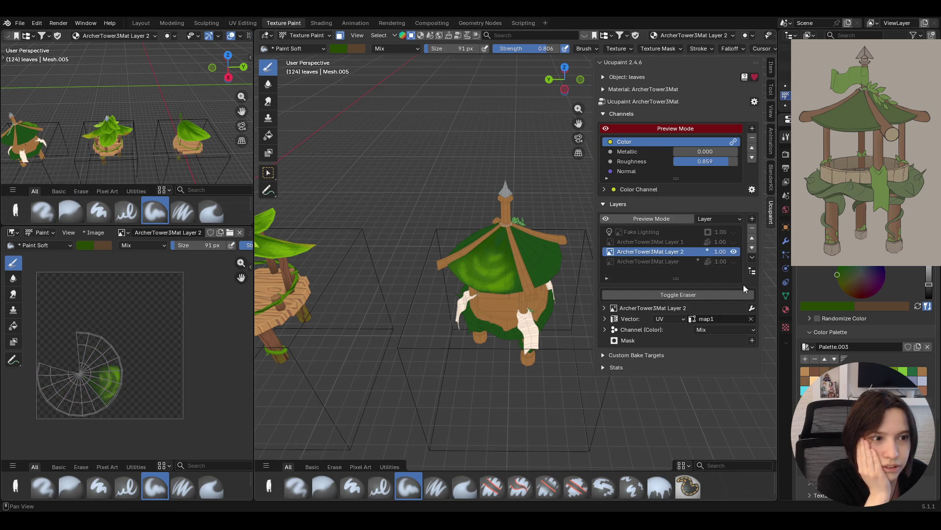
{"action": "left_click", "coordinate": [734, 261]}
{"action": "left_click", "coordinate": [734, 263]}
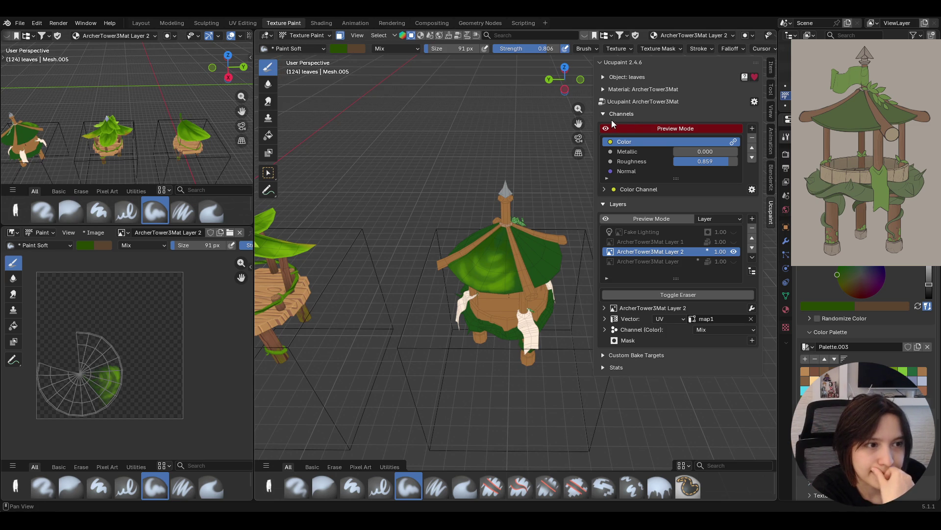
Browse the paint images, keeping ArcherTower3Mat Layer 2, and view the image file options
{"action": "mouse_move", "coordinate": [432, 292]}
{"action": "middle_mouse_down"}
{"action": "mouse_move", "coordinate": [442, 290]}
{"action": "mouse_move", "coordinate": [427, 294]}
{"action": "middle_mouse_up"}
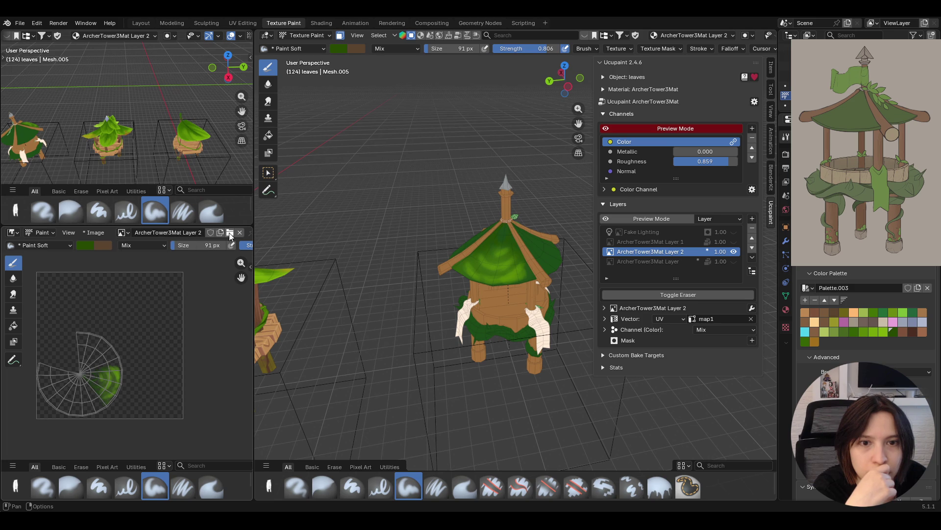
{"action": "left_click", "coordinate": [122, 233]}
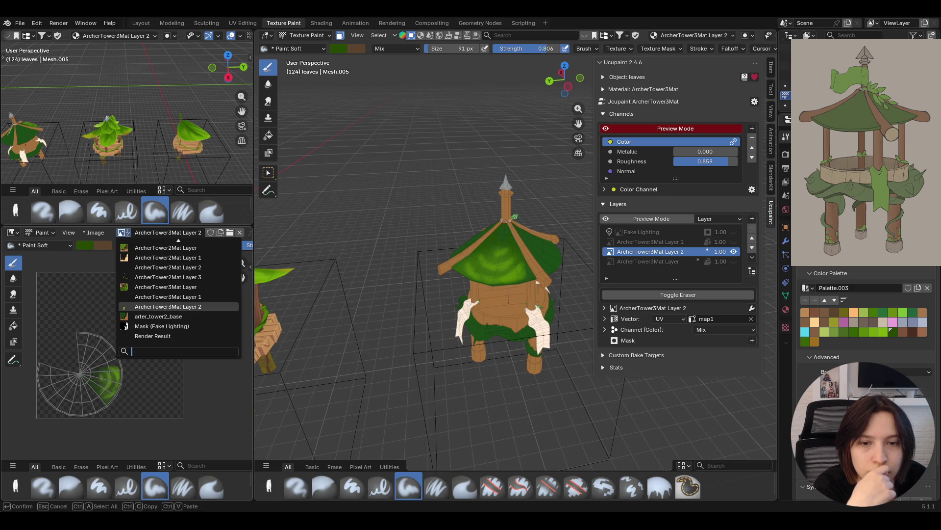
{"action": "left_click", "coordinate": [128, 236]}
{"action": "left_click", "coordinate": [95, 233]}
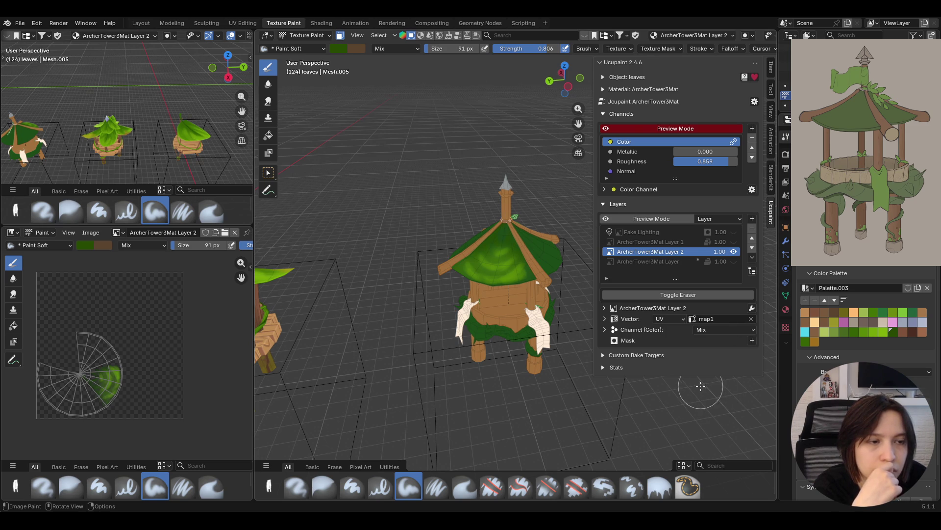
Show ArcherTower3Mat Layer, Layer 1 and Fake Lighting again
{"action": "left_click", "coordinate": [734, 262]}
{"action": "left_click", "coordinate": [734, 242]}
{"action": "left_click", "coordinate": [734, 232]}
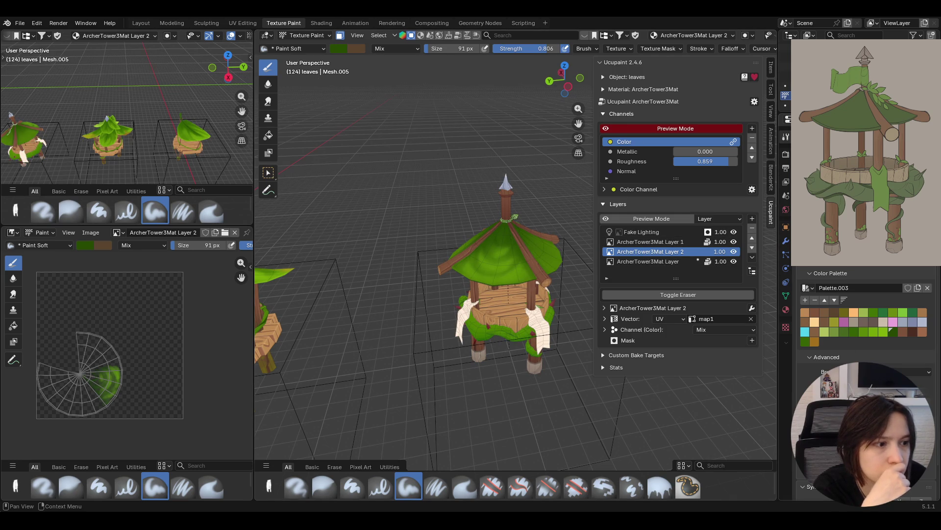
{"action": "scroll", "coordinate": [863, 392], "scroll_direction": "down", "scroll_amount": 2}
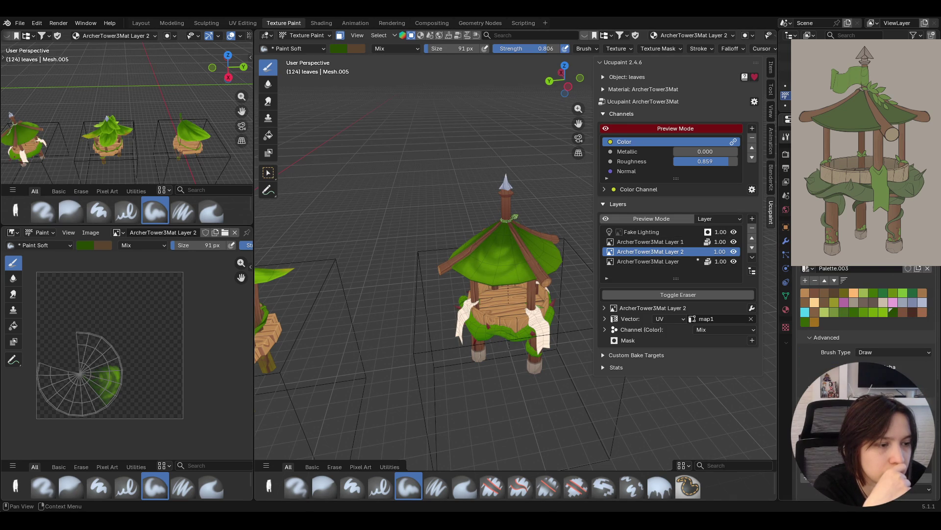
{"action": "left_click", "coordinate": [863, 426]}
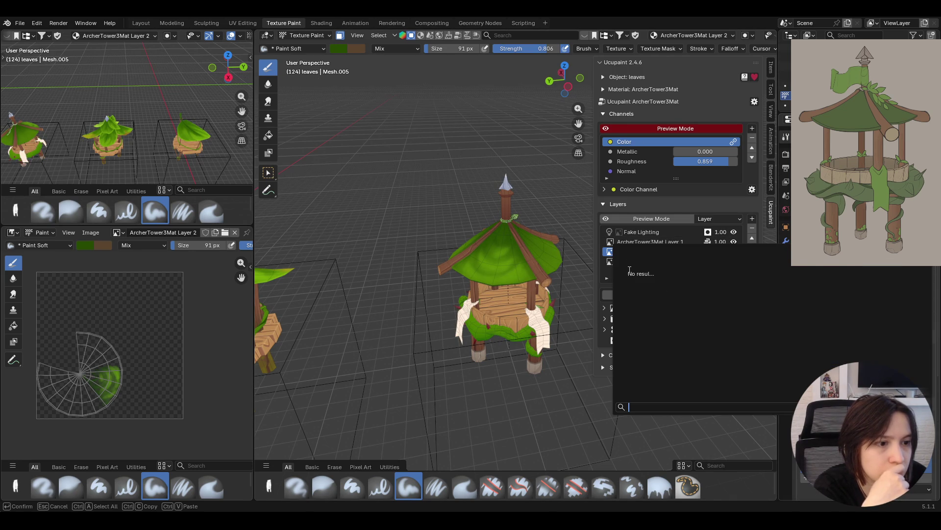
{"action": "scroll", "coordinate": [863, 318], "scroll_direction": "down", "scroll_amount": 5}
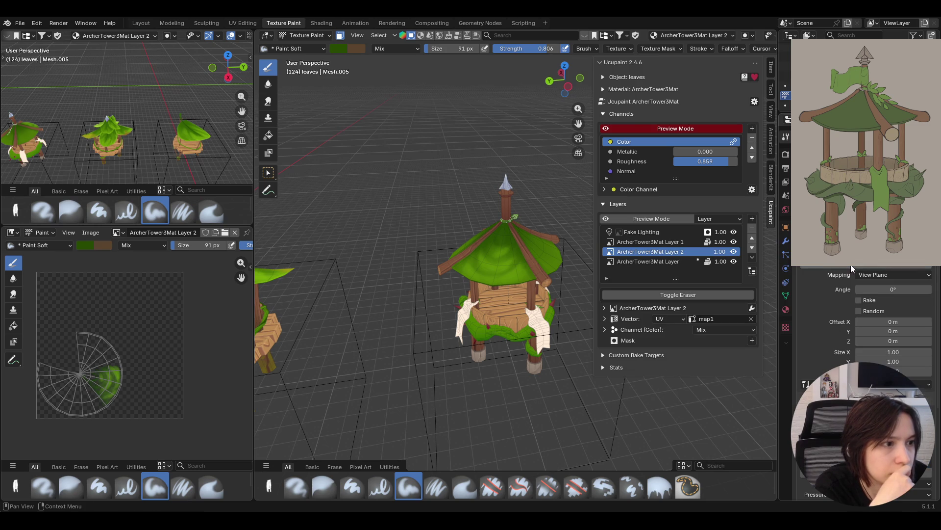
Load ArcherTower3Mat Layer 2.png as the brush's texture image
{"action": "scroll", "coordinate": [852, 267], "scroll_direction": "down", "scroll_amount": 1}
{"action": "left_click", "coordinate": [851, 264]}
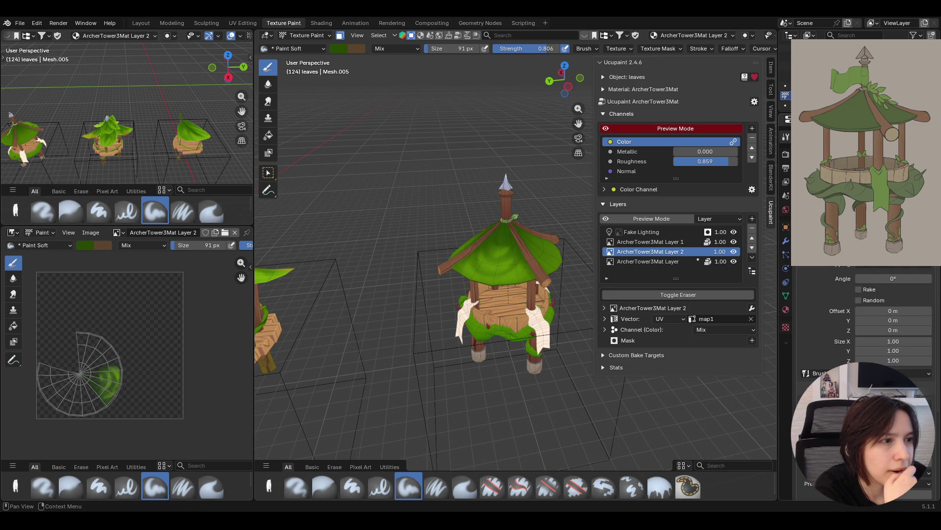
{"action": "scroll", "coordinate": [863, 295], "scroll_direction": "up", "scroll_amount": 1}
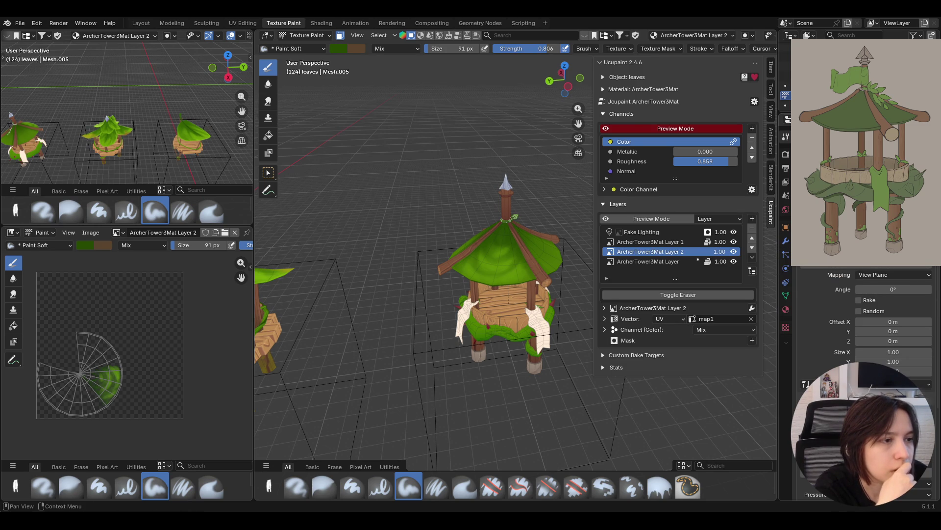
{"action": "scroll", "coordinate": [820, 364], "scroll_direction": "down", "scroll_amount": 3}
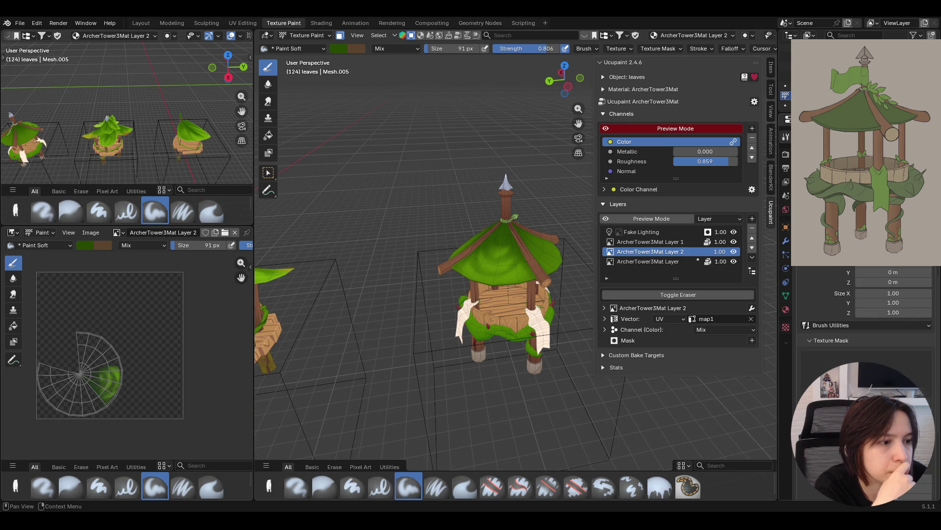
{"action": "left_click", "coordinate": [808, 341]}
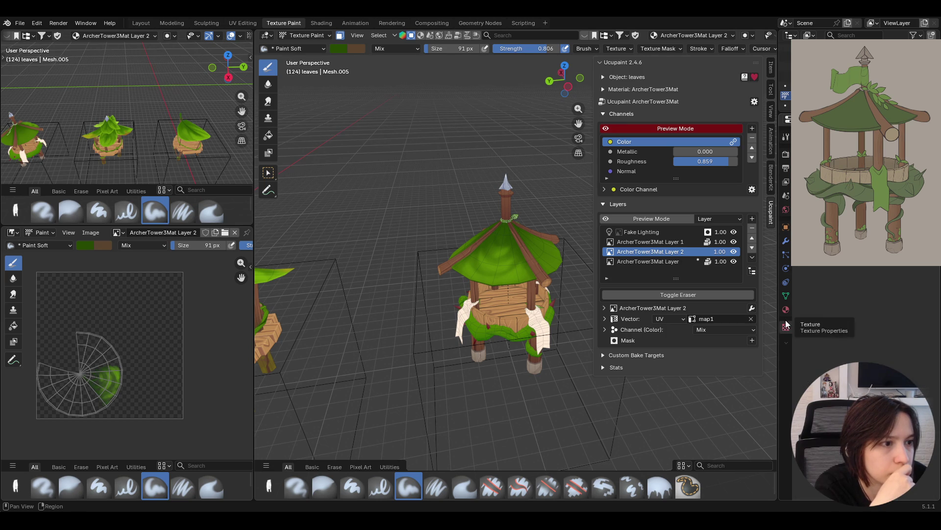
{"action": "left_click", "coordinate": [786, 327]}
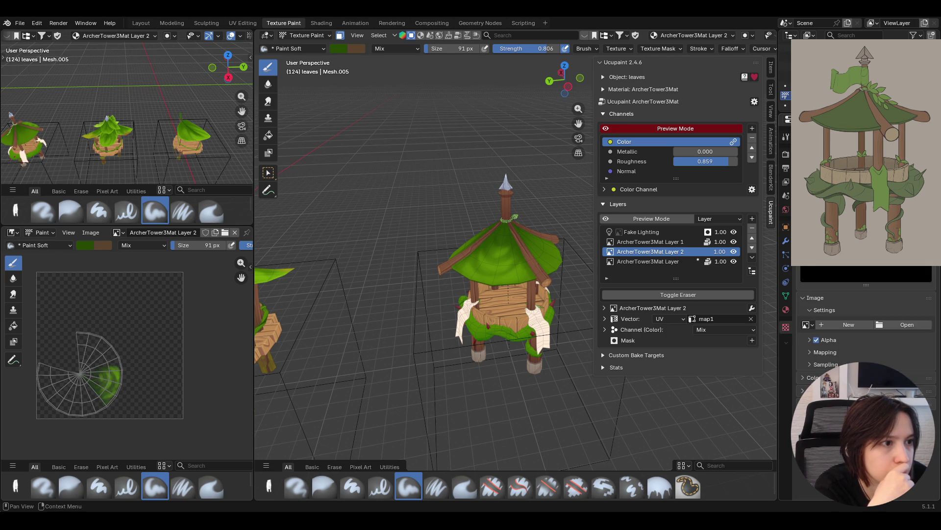
{"action": "left_click", "coordinate": [903, 325]}
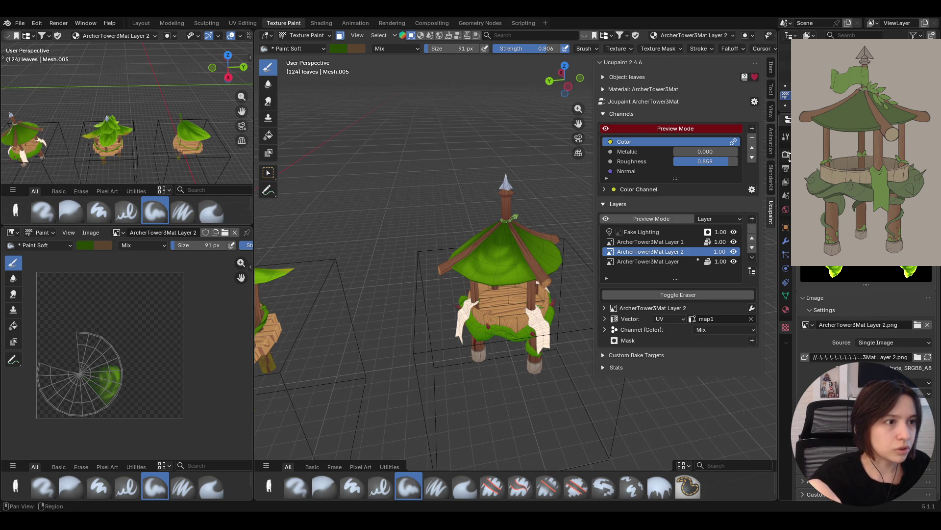
Enlarge the leaf stencil overlay and place it over the tower's upper left
{"action": "scroll", "coordinate": [878, 321], "scroll_direction": "up", "scroll_amount": 5}
{"action": "scroll", "coordinate": [878, 333], "scroll_direction": "down", "scroll_amount": 5}
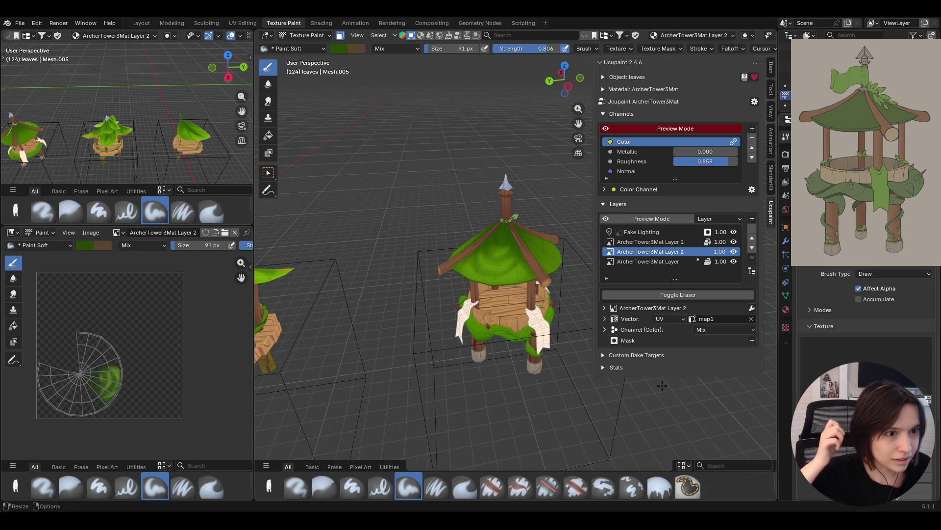
{"action": "mouse_move", "coordinate": [395, 417]}
{"action": "middle_mouse_down"}
{"action": "mouse_move", "coordinate": [403, 421]}
{"action": "mouse_move", "coordinate": [400, 405]}
{"action": "middle_mouse_up"}
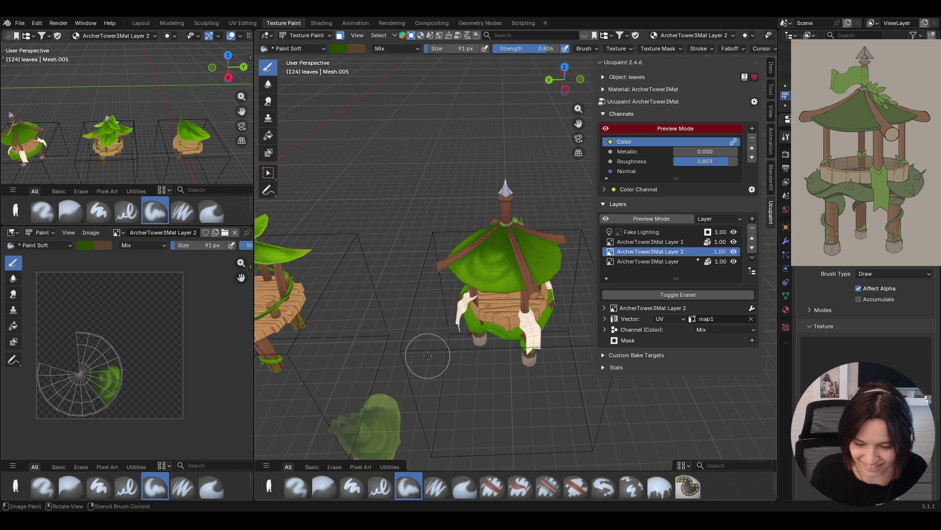
{"action": "mouse_move", "coordinate": [430, 353]}
{"action": "right_mouse_down"}
{"action": "mouse_move", "coordinate": [393, 375]}
{"action": "mouse_move", "coordinate": [505, 235]}
{"action": "right_mouse_up"}
{"action": "mouse_move", "coordinate": [505, 235]}
{"action": "middle_mouse_down"}
{"action": "mouse_move", "coordinate": [537, 251]}
{"action": "mouse_move", "coordinate": [495, 270]}
{"action": "mouse_move", "coordinate": [525, 230]}
{"action": "mouse_move", "coordinate": [558, 236]}
{"action": "middle_mouse_up"}
{"action": "mouse_move", "coordinate": [558, 235]}
{"action": "right_mouse_down"}
{"action": "mouse_move", "coordinate": [519, 245]}
{"action": "mouse_move", "coordinate": [474, 225]}
{"action": "mouse_move", "coordinate": [523, 280]}
{"action": "mouse_move", "coordinate": [559, 289]}
{"action": "mouse_move", "coordinate": [543, 285]}
{"action": "mouse_move", "coordinate": [552, 280]}
{"action": "right_mouse_up"}
{"action": "scroll", "coordinate": [865, 314], "scroll_direction": "up", "scroll_amount": 5}
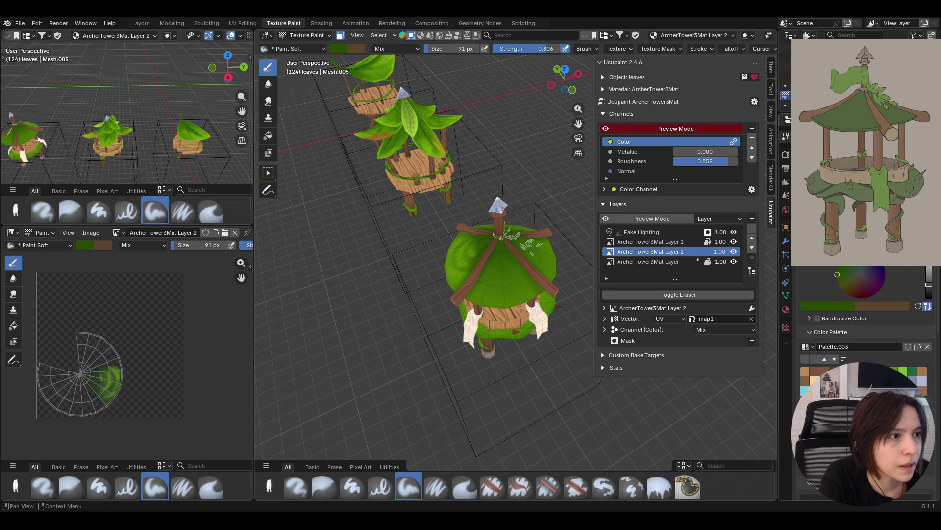
Paint bright green strokes across the roof through the stencil, undoing the last one
{"action": "left_click", "coordinate": [932, 267]}
{"action": "left_click", "coordinate": [841, 304]}
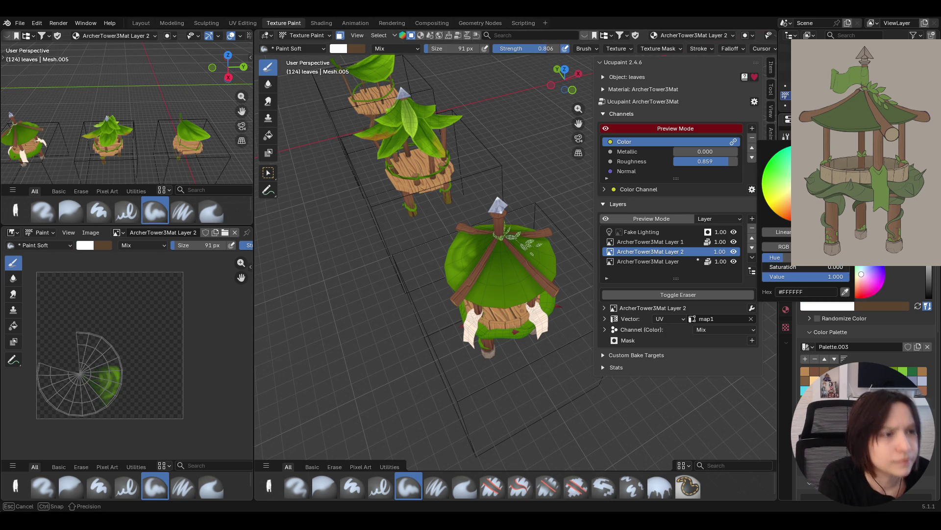
{"action": "mouse_move", "coordinate": [515, 267]}
{"action": "left_mouse_down"}
{"action": "mouse_move", "coordinate": [498, 255]}
{"action": "mouse_move", "coordinate": [490, 290]}
{"action": "mouse_move", "coordinate": [515, 294]}
{"action": "mouse_move", "coordinate": [510, 275]}
{"action": "mouse_move", "coordinate": [512, 285]}
{"action": "left_mouse_up"}
{"action": "mouse_move", "coordinate": [512, 284]}
{"action": "middle_mouse_down"}
{"action": "mouse_move", "coordinate": [523, 353]}
{"action": "mouse_move", "coordinate": [510, 260]}
{"action": "middle_mouse_up"}
{"action": "mouse_move", "coordinate": [442, 359]}
{"action": "middle_mouse_down"}
{"action": "mouse_move", "coordinate": [456, 344]}
{"action": "mouse_move", "coordinate": [431, 353]}
{"action": "mouse_move", "coordinate": [461, 339]}
{"action": "mouse_move", "coordinate": [540, 339]}
{"action": "middle_mouse_up"}
{"action": "key", "text": "ctrl+z"}
Paint light near-white highlights over the roof leaves
{"action": "left_click_drag", "start_coordinate": [854, 290], "coordinate": [861, 275]}
{"action": "left_click", "coordinate": [846, 307]}
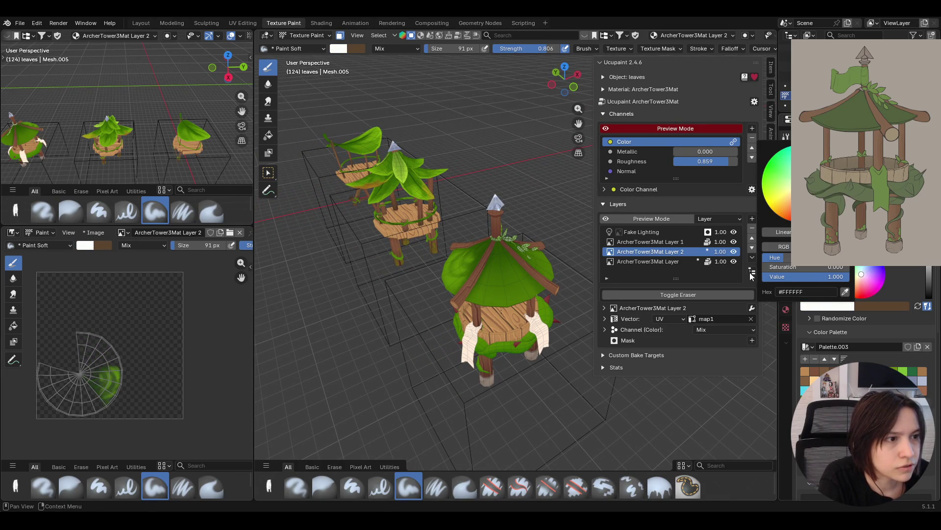
{"action": "middle_click_drag", "start_coordinate": [515, 297], "coordinate": [539, 275]}
{"action": "left_click_drag", "start_coordinate": [514, 267], "coordinate": [486, 295]}
{"action": "left_click_drag", "start_coordinate": [507, 253], "coordinate": [508, 255]}
{"action": "middle_click_drag", "start_coordinate": [509, 255], "coordinate": [586, 324]}
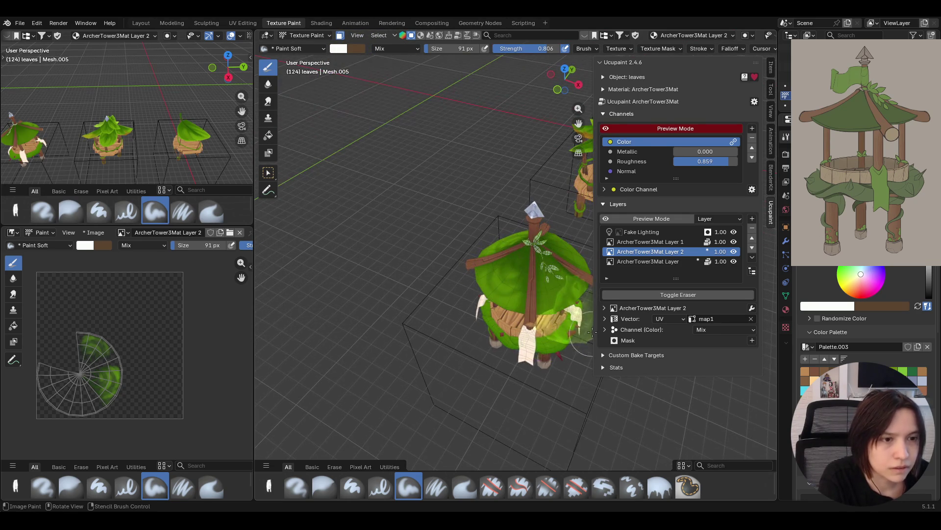
{"action": "mouse_move", "coordinate": [486, 372]}
{"action": "middle_mouse_down"}
{"action": "mouse_move", "coordinate": [428, 390]}
{"action": "mouse_move", "coordinate": [532, 288]}
{"action": "mouse_move", "coordinate": [536, 265]}
{"action": "mouse_move", "coordinate": [483, 289]}
{"action": "mouse_move", "coordinate": [438, 280]}
{"action": "middle_mouse_up"}
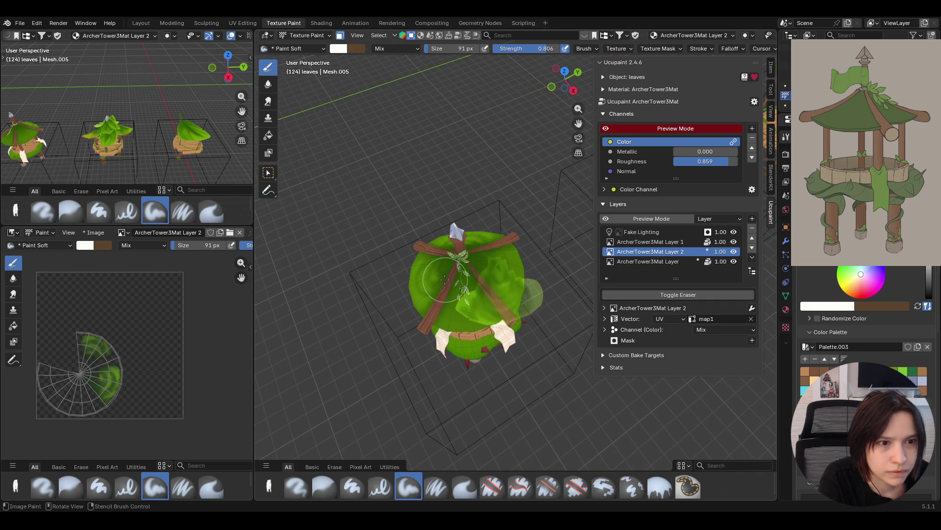
{"action": "mouse_move", "coordinate": [477, 326]}
{"action": "middle_mouse_down"}
{"action": "mouse_move", "coordinate": [467, 294]}
{"action": "mouse_move", "coordinate": [498, 238]}
{"action": "middle_mouse_up"}
{"action": "mouse_move", "coordinate": [564, 223]}
{"action": "middle_mouse_down"}
{"action": "mouse_move", "coordinate": [527, 246]}
{"action": "mouse_move", "coordinate": [533, 261]}
{"action": "middle_mouse_up"}
{"action": "mouse_move", "coordinate": [519, 289]}
{"action": "left_mouse_down"}
{"action": "mouse_move", "coordinate": [497, 343]}
{"action": "mouse_move", "coordinate": [534, 324]}
{"action": "left_mouse_up"}
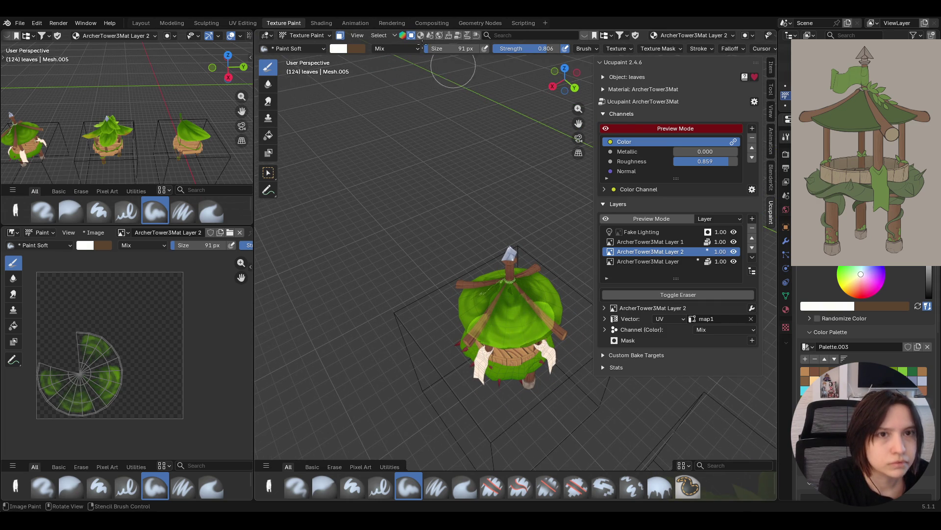
Unlink Texture.002 from the brush stencil and orbit around the towers to review the roof
{"action": "scroll", "coordinate": [865, 313], "scroll_direction": "down", "scroll_amount": 5}
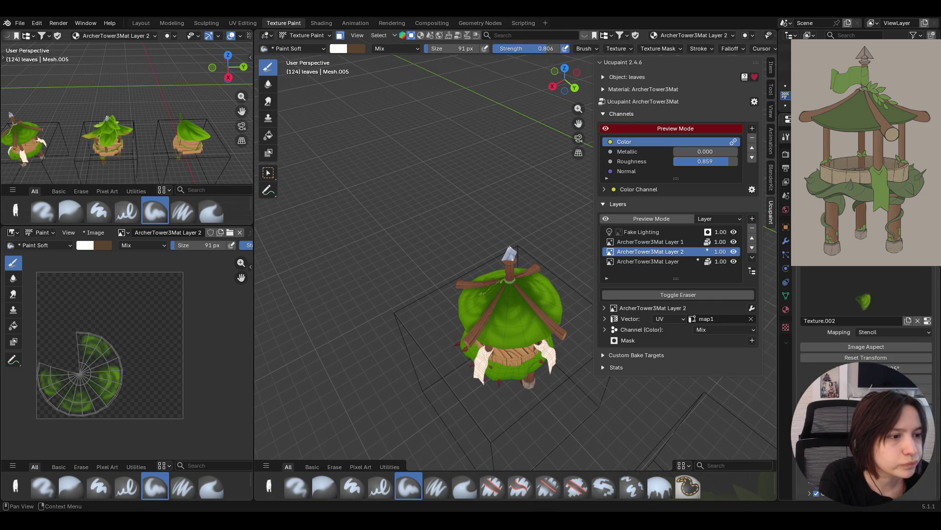
{"action": "left_click", "coordinate": [918, 320]}
{"action": "mouse_move", "coordinate": [765, 343]}
{"action": "middle_mouse_down"}
{"action": "mouse_move", "coordinate": [761, 359]}
{"action": "mouse_move", "coordinate": [389, 206]}
{"action": "middle_mouse_up"}
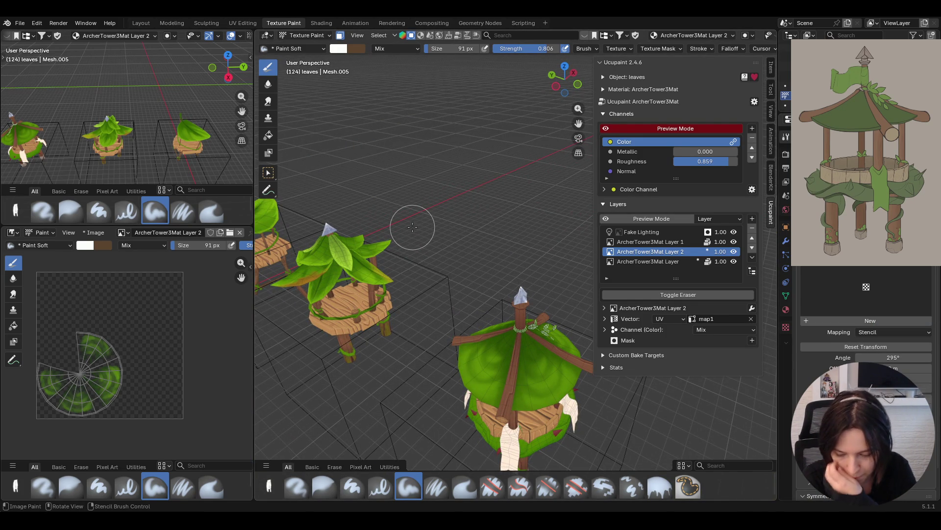
{"action": "middle_click_drag", "start_coordinate": [412, 226], "coordinate": [522, 278]}
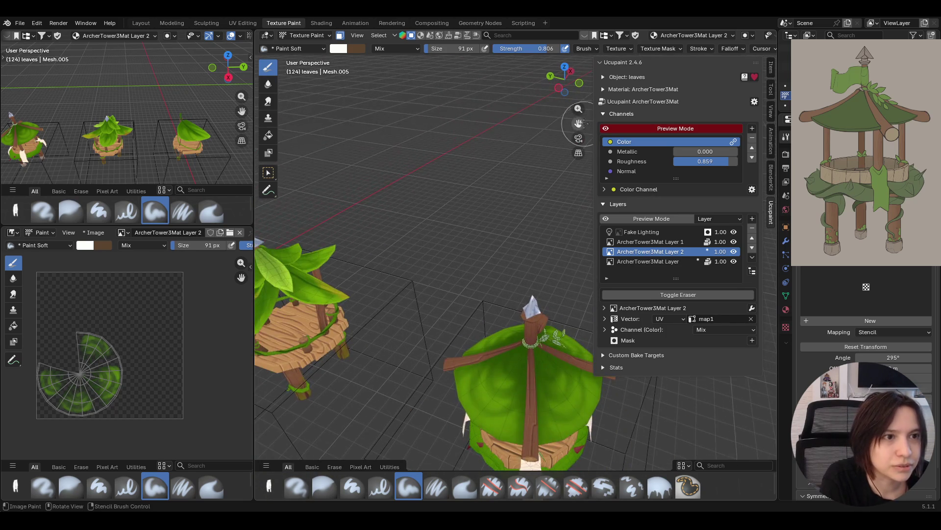
{"action": "left_click_drag", "start_coordinate": [578, 123], "coordinate": [554, 49]}
{"action": "middle_click_drag", "start_coordinate": [578, 124], "coordinate": [321, 238]}
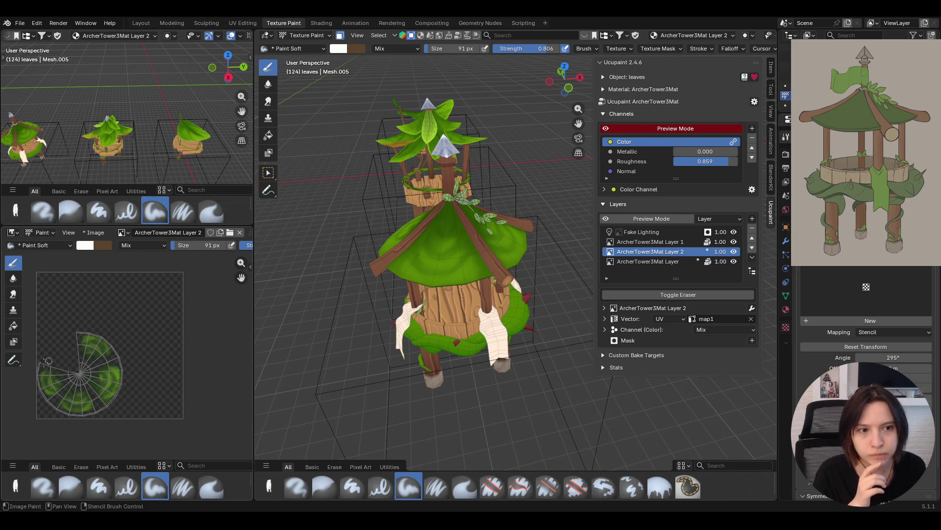
{"action": "middle_click_drag", "start_coordinate": [504, 356], "coordinate": [471, 324]}
{"action": "middle_click_drag", "start_coordinate": [559, 342], "coordinate": [356, 301]}
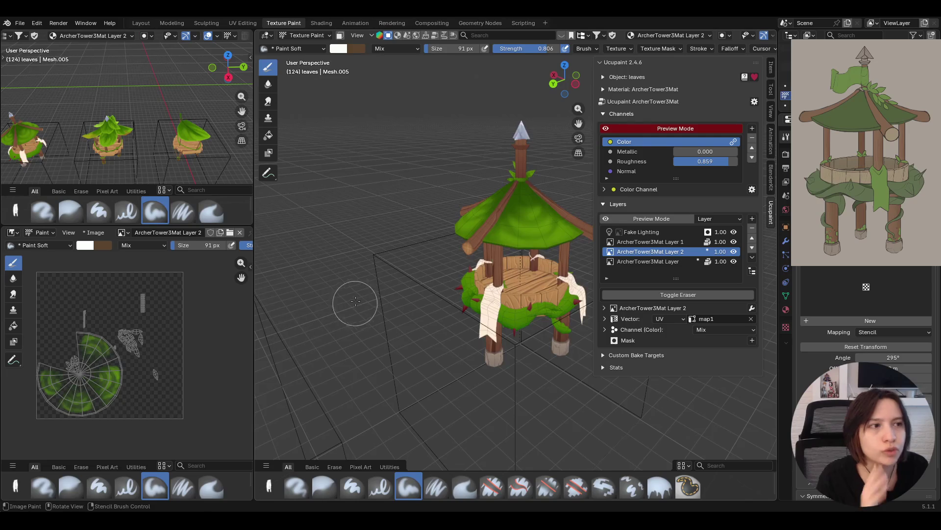
{"action": "scroll", "coordinate": [373, 285], "scroll_direction": "down", "scroll_amount": 2}
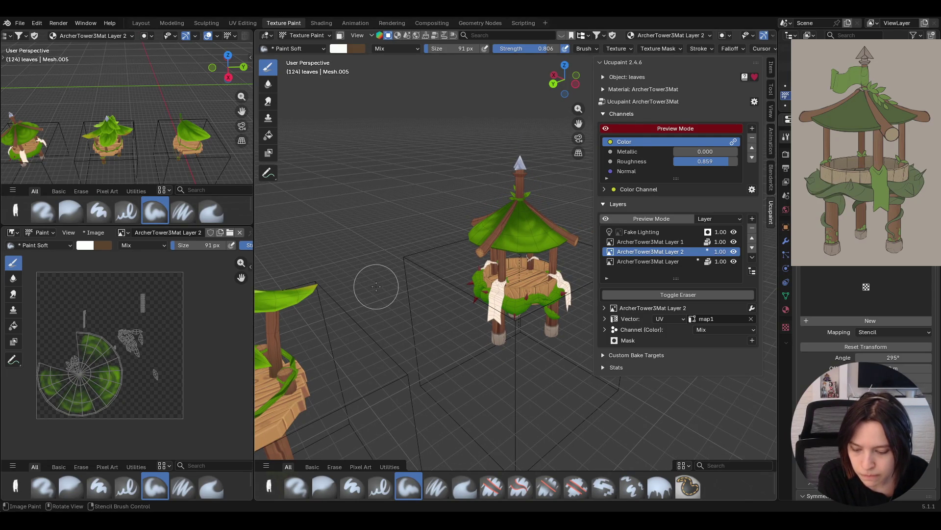
{"action": "mouse_move", "coordinate": [407, 260]}
{"action": "middle_mouse_down"}
{"action": "mouse_move", "coordinate": [355, 313]}
{"action": "mouse_move", "coordinate": [582, 265]}
{"action": "mouse_move", "coordinate": [553, 271]}
{"action": "middle_mouse_up"}
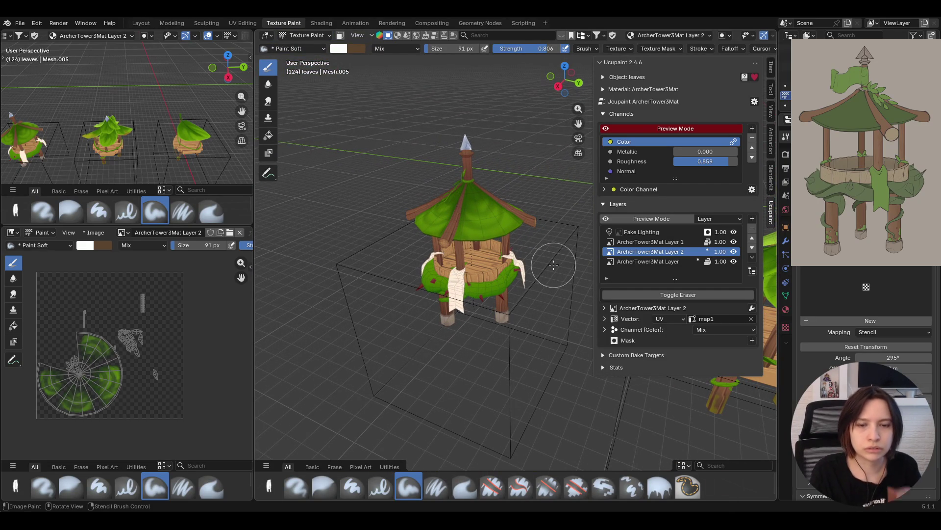
{"action": "mouse_move", "coordinate": [368, 284]}
{"action": "middle_mouse_down"}
{"action": "mouse_move", "coordinate": [460, 345]}
{"action": "mouse_move", "coordinate": [350, 342]}
{"action": "middle_mouse_up"}
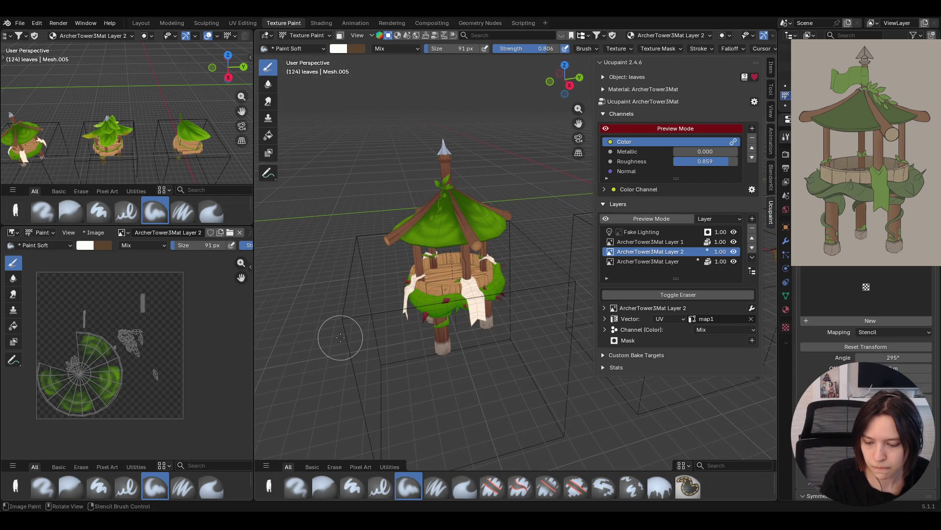
{"action": "middle_click_drag", "start_coordinate": [321, 341], "coordinate": [327, 362]}
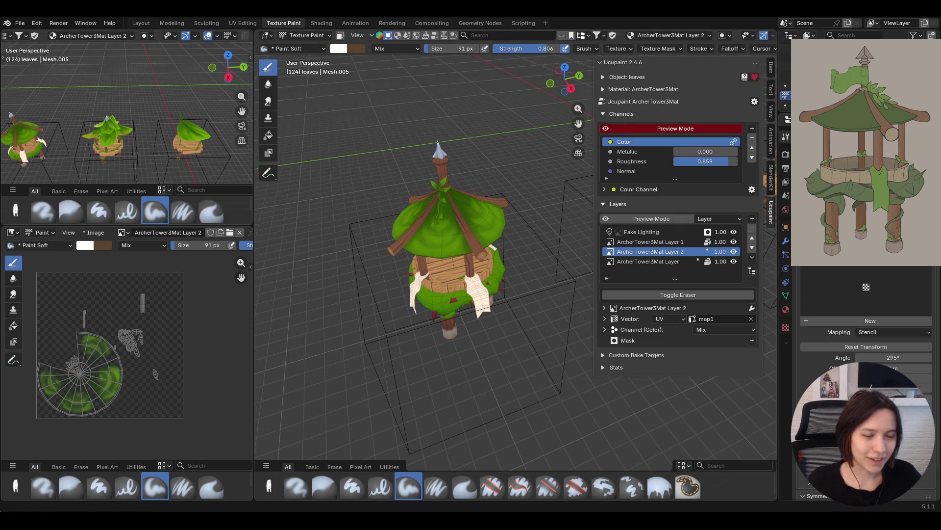
{"action": "mouse_move", "coordinate": [438, 355]}
{"action": "middle_mouse_down"}
{"action": "mouse_move", "coordinate": [543, 350]}
{"action": "mouse_move", "coordinate": [485, 232]}
{"action": "middle_mouse_up"}
Switch to Object Mode and back into Texture Paint mode
{"action": "left_click", "coordinate": [306, 35]}
{"action": "left_click", "coordinate": [301, 46]}
{"action": "left_click", "coordinate": [306, 36]}
{"action": "left_click", "coordinate": [316, 98]}
{"action": "middle_click_drag", "start_coordinate": [315, 98], "coordinate": [387, 128]}
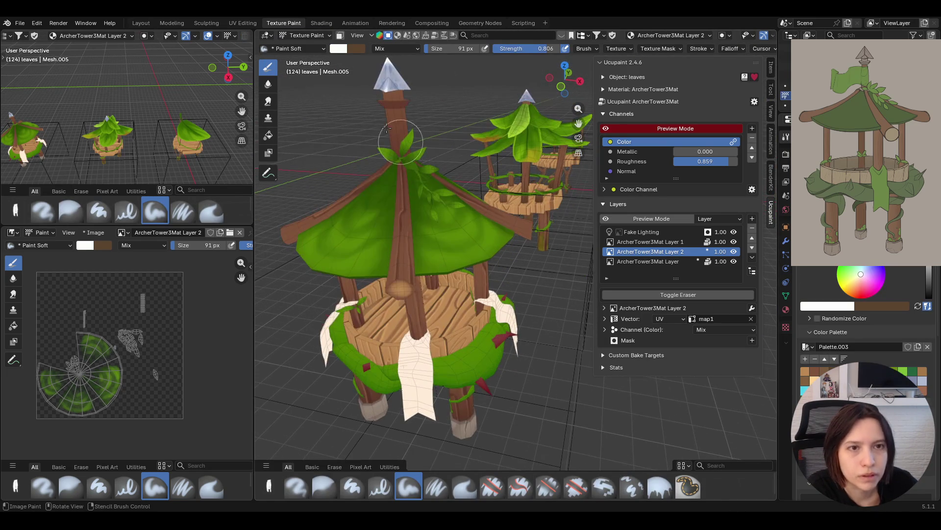
Mask painting to selected faces, selecting the roof mesh but not the leaf vine
{"action": "left_click", "coordinate": [340, 36]}
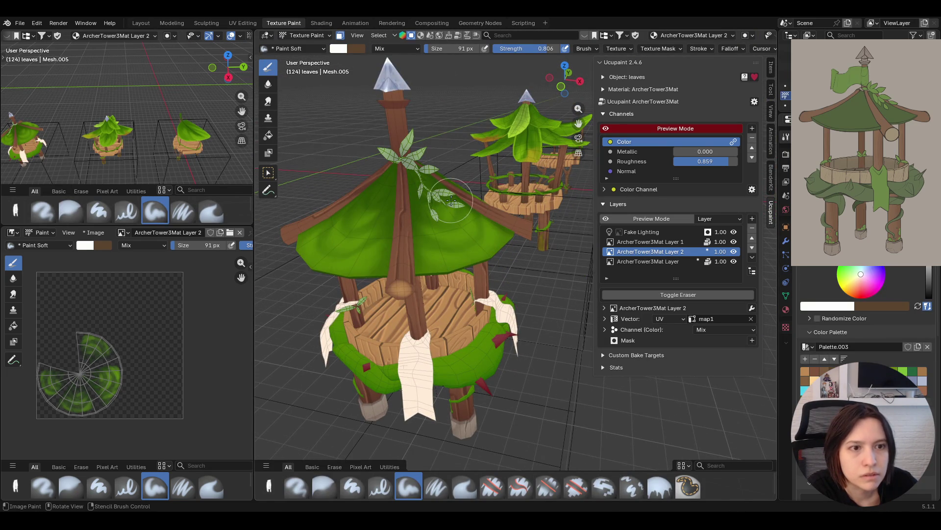
{"action": "left_click", "coordinate": [268, 173]}
{"action": "key", "text": "l"}
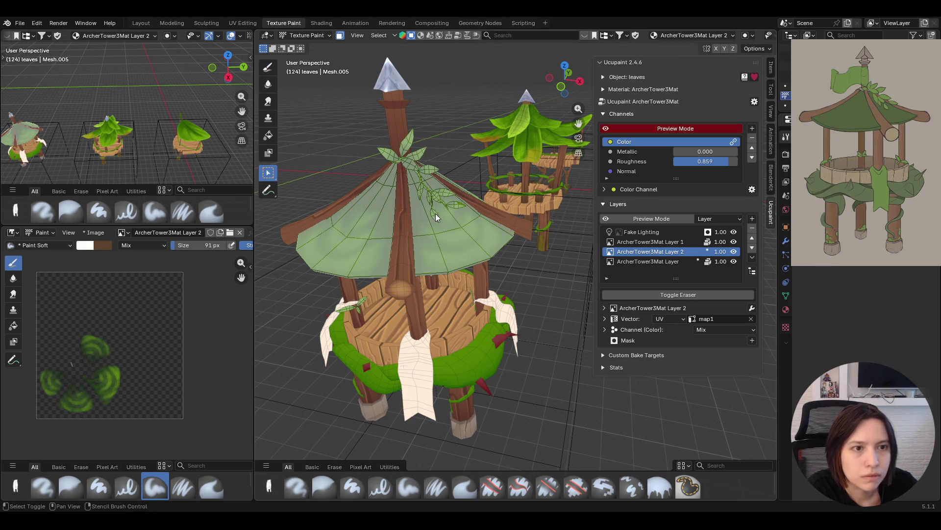
{"action": "scroll", "coordinate": [430, 185], "scroll_direction": "up", "scroll_amount": 2}
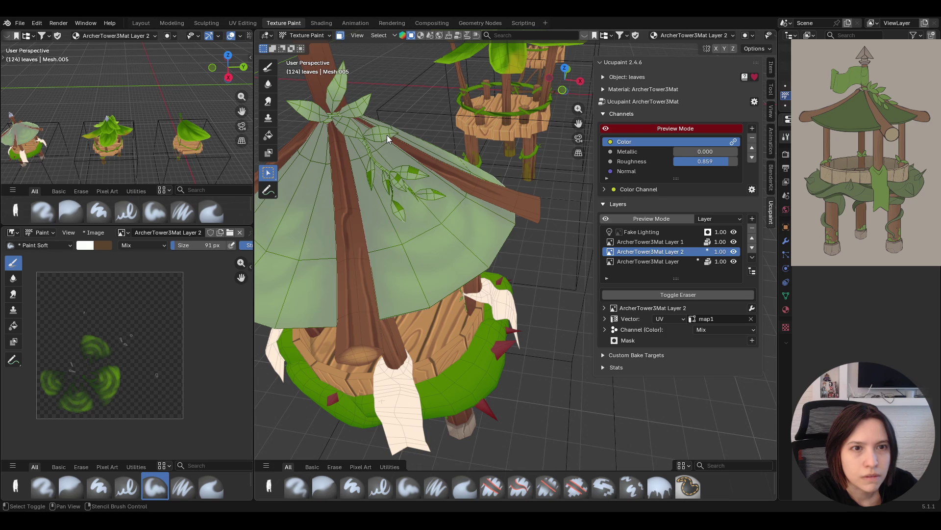
{"action": "key", "text": "shift+l"}
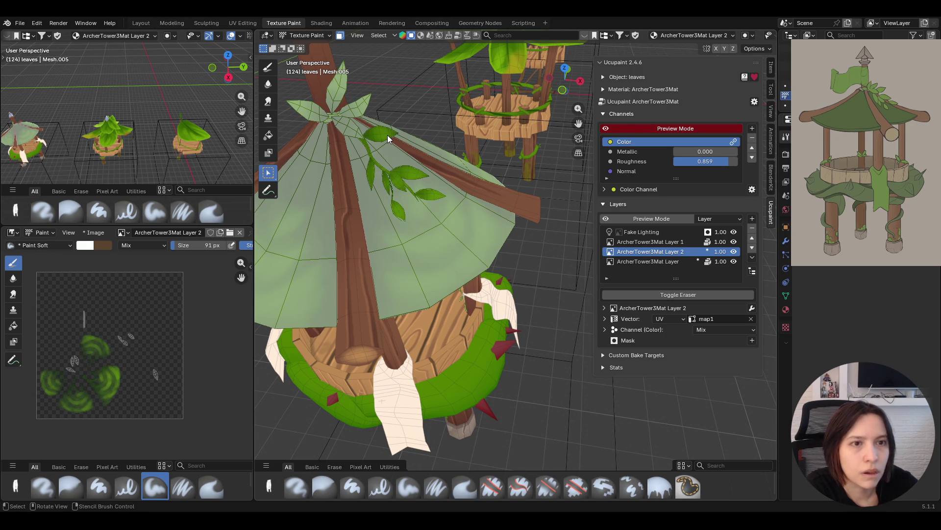
Fill the roof leaves with a bright lime green gradient stop, undoing the extra branch fill
{"action": "left_click", "coordinate": [268, 135]}
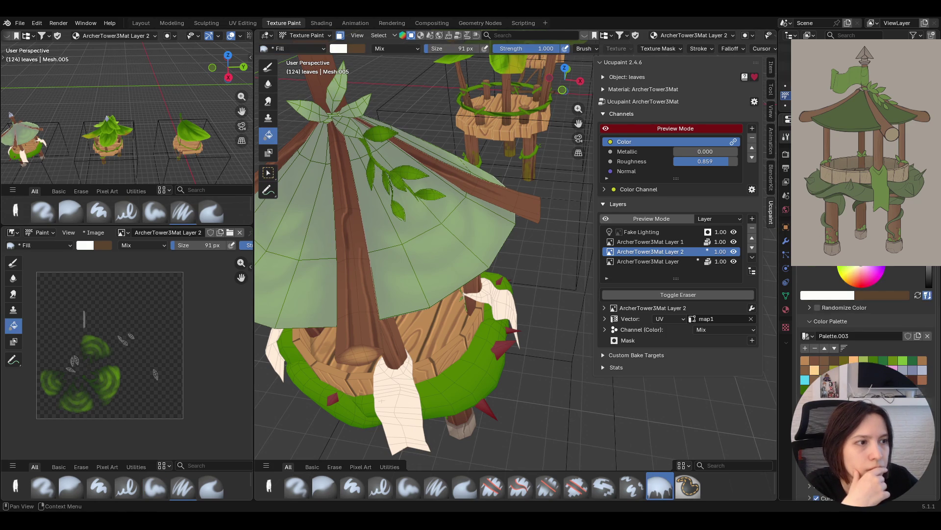
{"action": "scroll", "coordinate": [924, 361], "scroll_direction": "down", "scroll_amount": 4}
{"action": "left_click", "coordinate": [878, 361]}
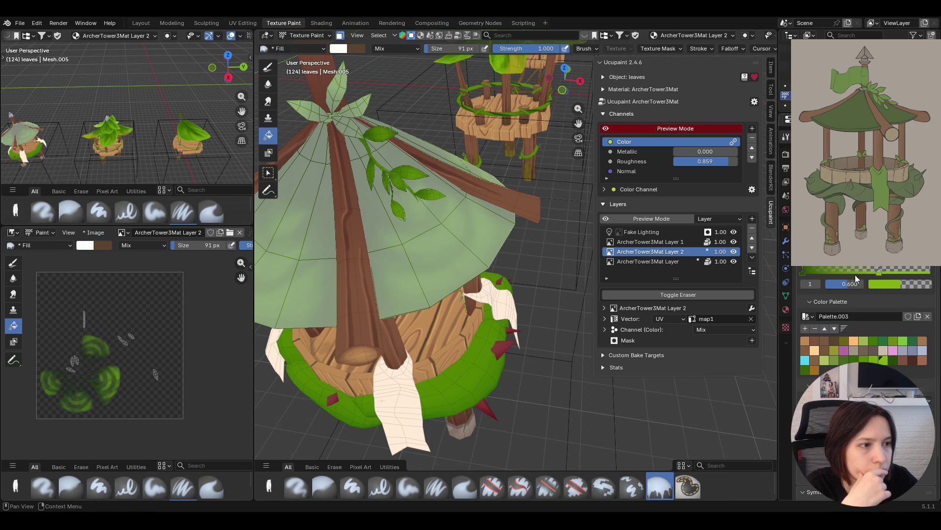
{"action": "left_click", "coordinate": [804, 273]}
{"action": "left_click", "coordinate": [887, 362]}
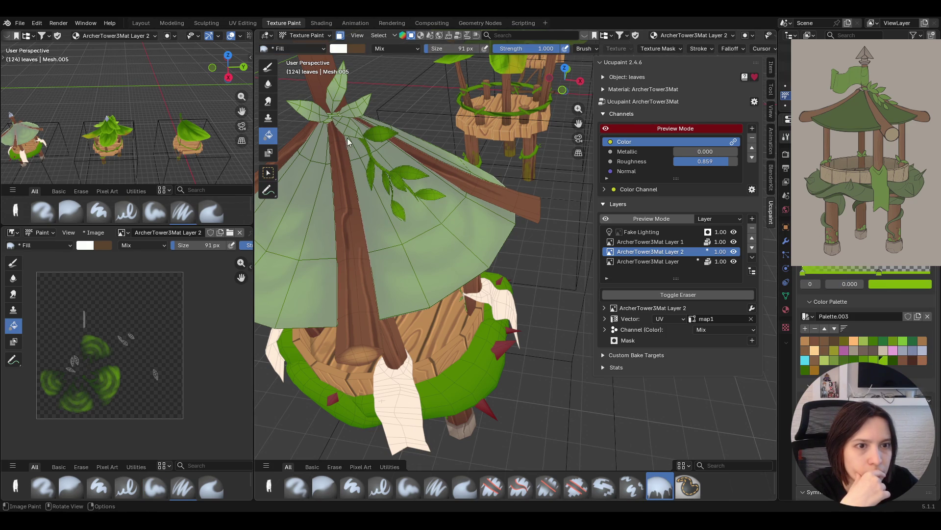
{"action": "left_click", "coordinate": [407, 193]}
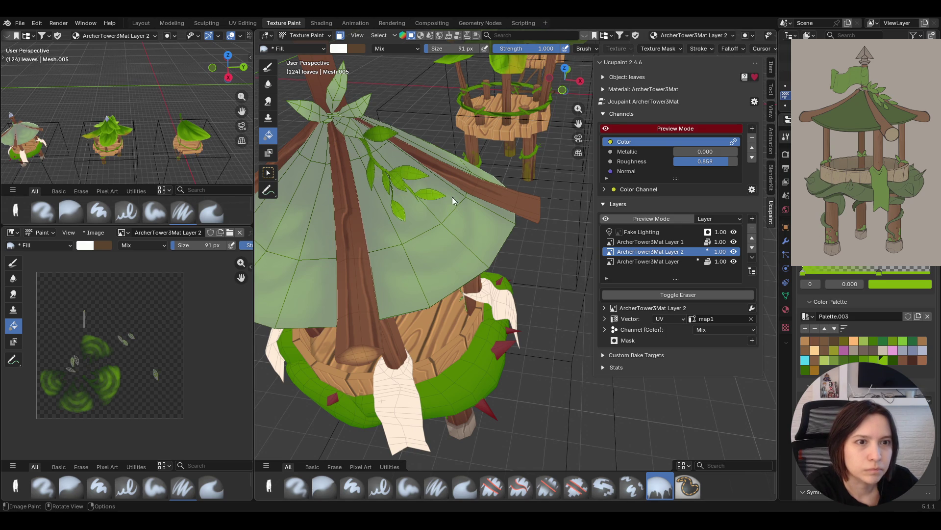
{"action": "middle_click_drag", "start_coordinate": [447, 196], "coordinate": [493, 205]}
{"action": "left_click", "coordinate": [424, 164]}
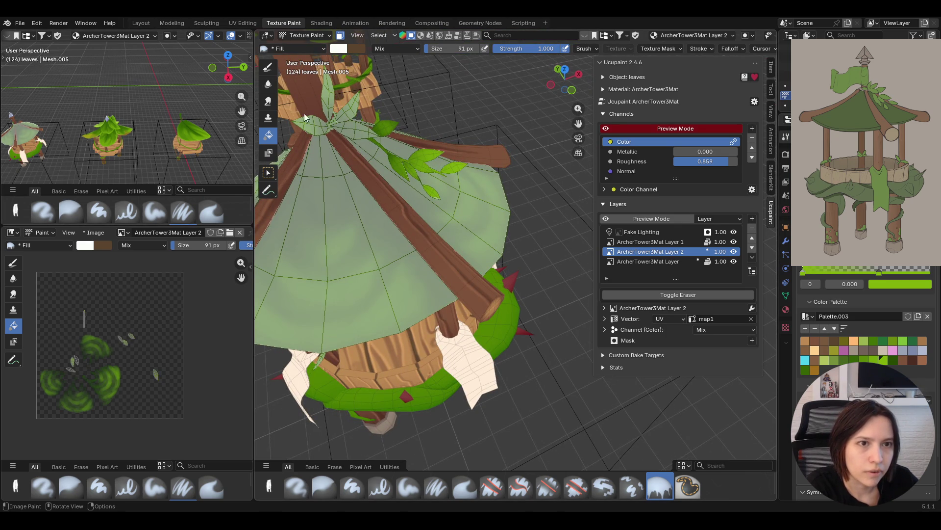
{"action": "key", "text": "ctrl+z"}
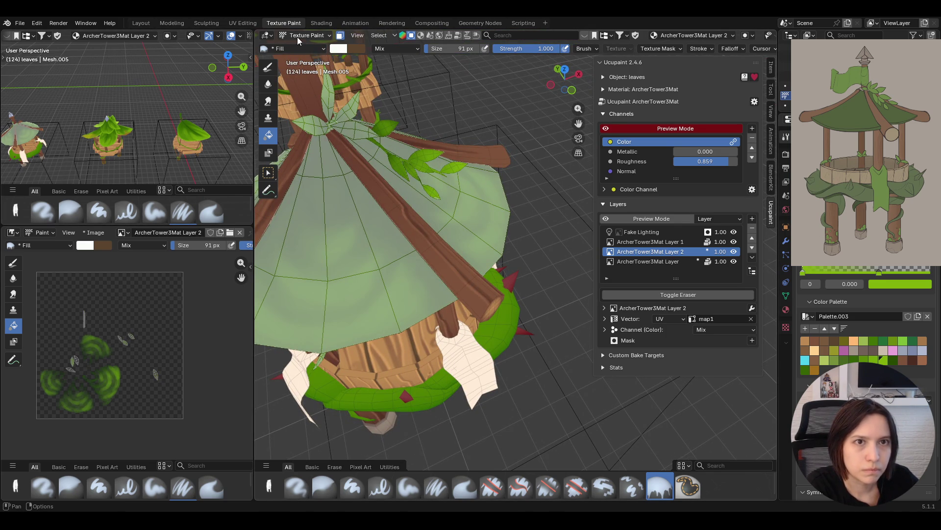
Undo a trial unmasked roof fill, restore face masking, and make ArcherTower3Mat Layer active
{"action": "left_click", "coordinate": [341, 35]}
{"action": "mouse_move", "coordinate": [347, 116]}
{"action": "middle_mouse_down"}
{"action": "mouse_move", "coordinate": [462, 228]}
{"action": "mouse_move", "coordinate": [443, 216]}
{"action": "mouse_move", "coordinate": [439, 196]}
{"action": "mouse_move", "coordinate": [408, 196]}
{"action": "mouse_move", "coordinate": [387, 250]}
{"action": "mouse_move", "coordinate": [347, 263]}
{"action": "mouse_move", "coordinate": [321, 185]}
{"action": "mouse_move", "coordinate": [444, 164]}
{"action": "mouse_move", "coordinate": [370, 181]}
{"action": "middle_mouse_up"}
{"action": "left_click", "coordinate": [373, 95]}
{"action": "key", "text": "ctrl+z"}
{"action": "mouse_move", "coordinate": [392, 137]}
{"action": "middle_mouse_down"}
{"action": "mouse_move", "coordinate": [515, 111]}
{"action": "mouse_move", "coordinate": [549, 117]}
{"action": "mouse_move", "coordinate": [360, 131]}
{"action": "mouse_move", "coordinate": [286, 124]}
{"action": "mouse_move", "coordinate": [384, 128]}
{"action": "middle_mouse_up"}
{"action": "key", "text": "m"}
{"action": "key", "text": "m"}
{"action": "key", "text": "m"}
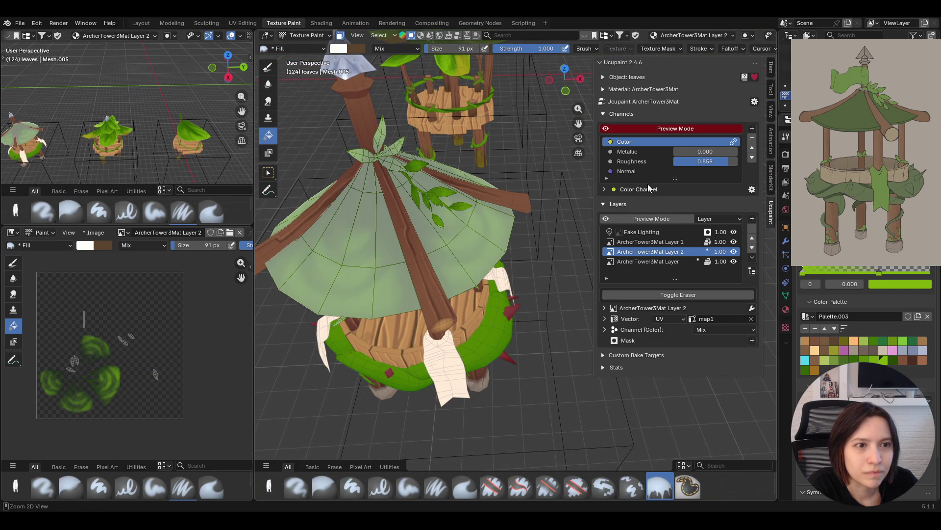
{"action": "left_click", "coordinate": [637, 261]}
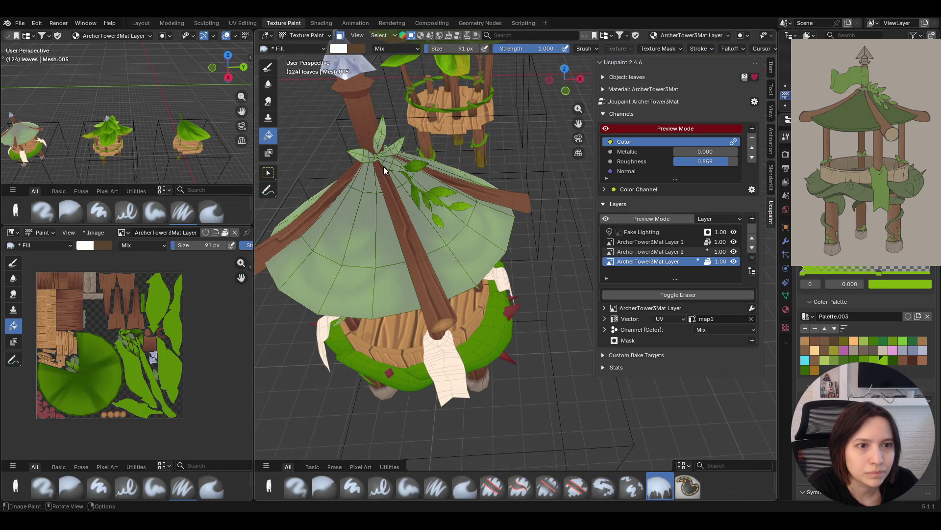
Preview the second paint layer's texture, then make the base ArcherTower3Mat Layer active again
{"action": "left_click", "coordinate": [674, 252]}
{"action": "mouse_move", "coordinate": [491, 221]}
{"action": "middle_mouse_down"}
{"action": "mouse_move", "coordinate": [451, 206]}
{"action": "mouse_move", "coordinate": [471, 201]}
{"action": "mouse_move", "coordinate": [453, 192]}
{"action": "mouse_move", "coordinate": [369, 191]}
{"action": "mouse_move", "coordinate": [374, 198]}
{"action": "middle_mouse_up"}
{"action": "left_click", "coordinate": [647, 261]}
Zoom the Image Editor onto the green roof UV island and orbit the tower to a lower angle
{"action": "scroll", "coordinate": [44, 407], "scroll_direction": "up", "scroll_amount": 3}
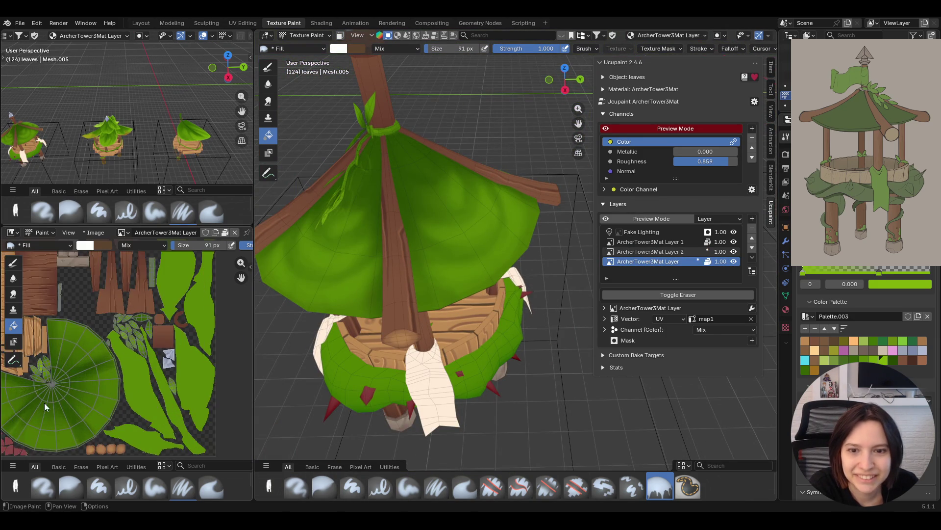
{"action": "scroll", "coordinate": [45, 402], "scroll_direction": "up", "scroll_amount": 3}
{"action": "left_click_drag", "start_coordinate": [240, 277], "coordinate": [233, 424]}
{"action": "mouse_move", "coordinate": [242, 277]}
{"action": "left_mouse_down"}
{"action": "mouse_move", "coordinate": [215, 265]}
{"action": "mouse_move", "coordinate": [241, 279]}
{"action": "left_mouse_up"}
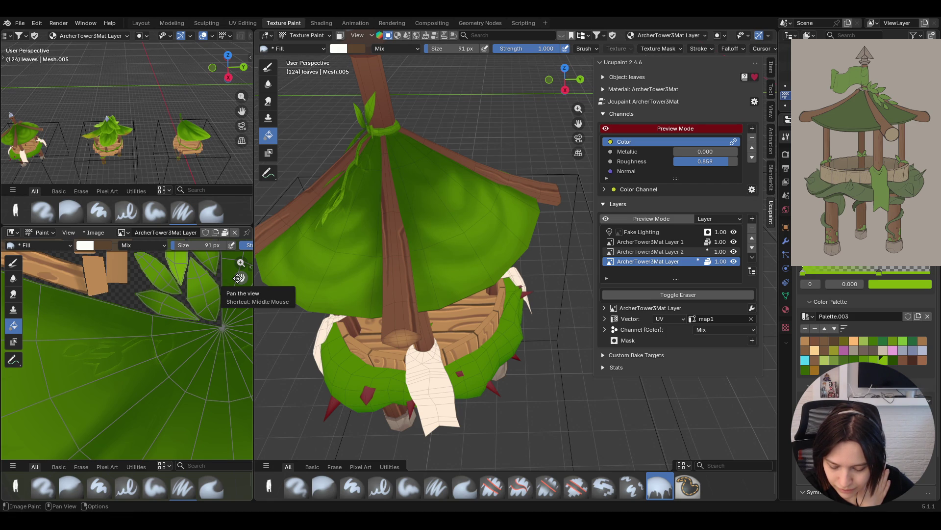
{"action": "mouse_move", "coordinate": [416, 410]}
{"action": "middle_mouse_down"}
{"action": "mouse_move", "coordinate": [412, 313]}
{"action": "mouse_move", "coordinate": [400, 319]}
{"action": "middle_mouse_up"}
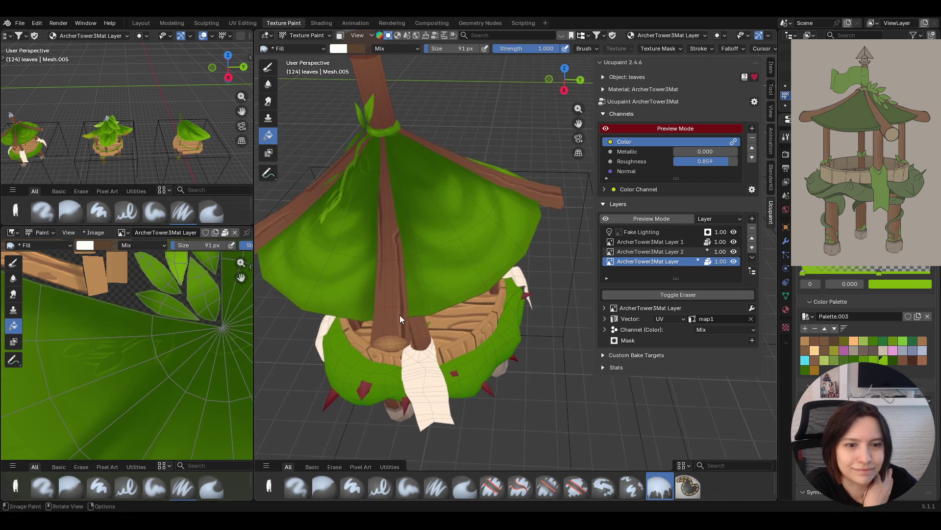
Soften the existing roof green in the Image Editor with the Blur brush
{"action": "left_click", "coordinate": [322, 490]}
{"action": "mouse_move", "coordinate": [131, 349]}
{"action": "left_mouse_down"}
{"action": "mouse_move", "coordinate": [147, 329]}
{"action": "mouse_move", "coordinate": [137, 335]}
{"action": "left_mouse_up"}
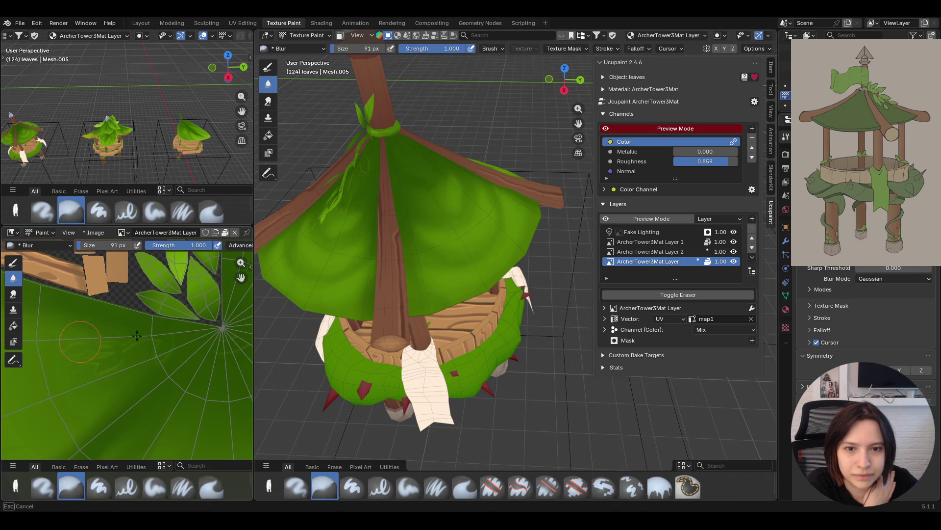
{"action": "left_click_drag", "start_coordinate": [56, 362], "coordinate": [60, 334]}
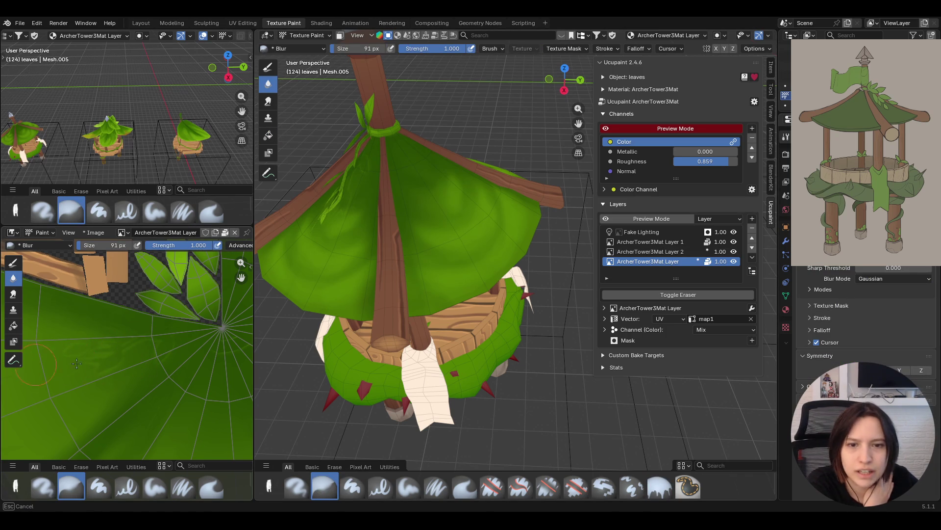
{"action": "left_click_drag", "start_coordinate": [64, 365], "coordinate": [66, 363]}
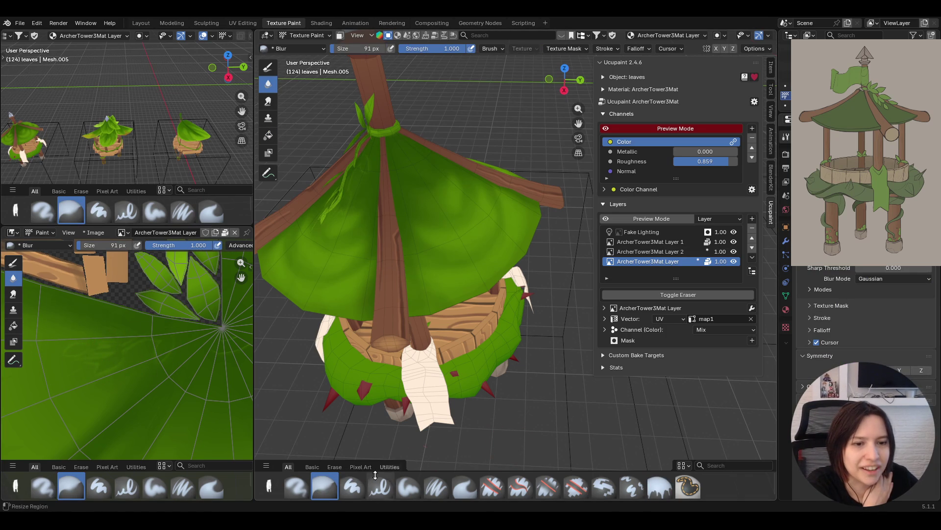
Paint darker green shading onto the roof with Paint Soft, then blend it in with Blur
{"action": "left_click", "coordinate": [408, 487]}
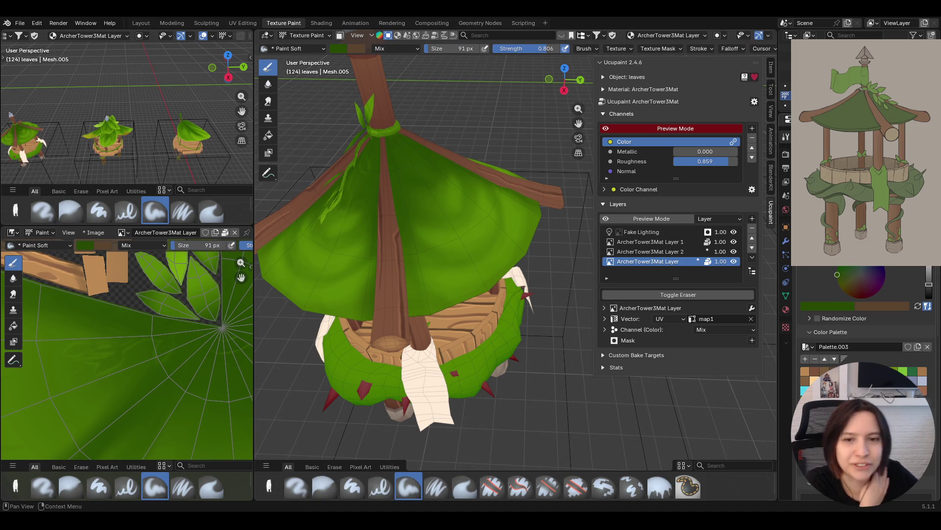
{"action": "mouse_move", "coordinate": [179, 353]}
{"action": "left_mouse_down"}
{"action": "mouse_move", "coordinate": [128, 337]}
{"action": "mouse_move", "coordinate": [149, 343]}
{"action": "mouse_move", "coordinate": [109, 362]}
{"action": "mouse_move", "coordinate": [130, 333]}
{"action": "mouse_move", "coordinate": [79, 354]}
{"action": "mouse_move", "coordinate": [133, 343]}
{"action": "mouse_move", "coordinate": [93, 338]}
{"action": "mouse_move", "coordinate": [98, 326]}
{"action": "mouse_move", "coordinate": [107, 377]}
{"action": "mouse_move", "coordinate": [147, 365]}
{"action": "left_mouse_up"}
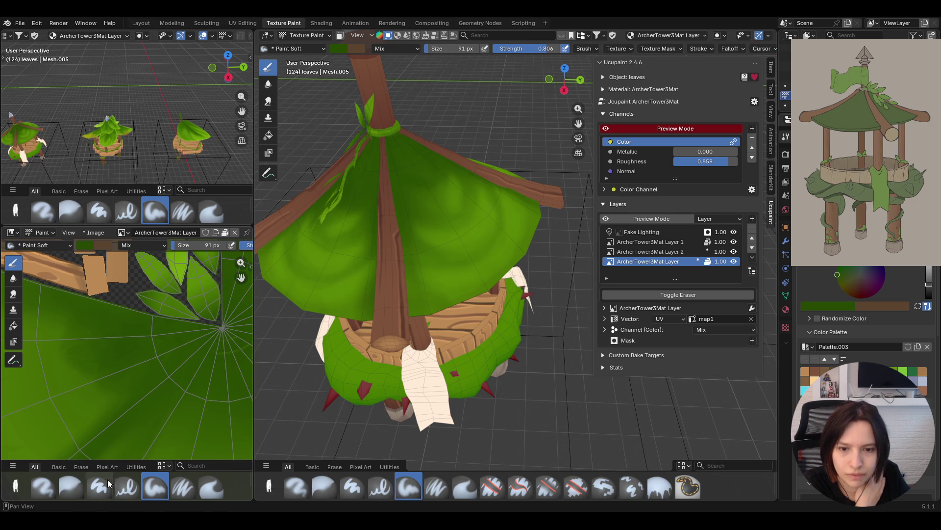
{"action": "left_click", "coordinate": [72, 487]}
{"action": "left_click_drag", "start_coordinate": [68, 338], "coordinate": [71, 336]}
{"action": "left_click_drag", "start_coordinate": [120, 363], "coordinate": [139, 348]}
{"action": "mouse_move", "coordinate": [64, 341]}
{"action": "left_mouse_down"}
{"action": "mouse_move", "coordinate": [86, 333]}
{"action": "mouse_move", "coordinate": [76, 339]}
{"action": "mouse_move", "coordinate": [123, 365]}
{"action": "mouse_move", "coordinate": [87, 394]}
{"action": "left_mouse_up"}
{"action": "mouse_move", "coordinate": [94, 332]}
{"action": "left_mouse_down"}
{"action": "mouse_move", "coordinate": [81, 360]}
{"action": "mouse_move", "coordinate": [112, 412]}
{"action": "left_mouse_up"}
Orbit and zoom out to review the whole tower, glancing over the Ucupaint layer types
{"action": "mouse_move", "coordinate": [390, 134]}
{"action": "middle_mouse_down"}
{"action": "mouse_move", "coordinate": [423, 169]}
{"action": "mouse_move", "coordinate": [347, 162]}
{"action": "middle_mouse_up"}
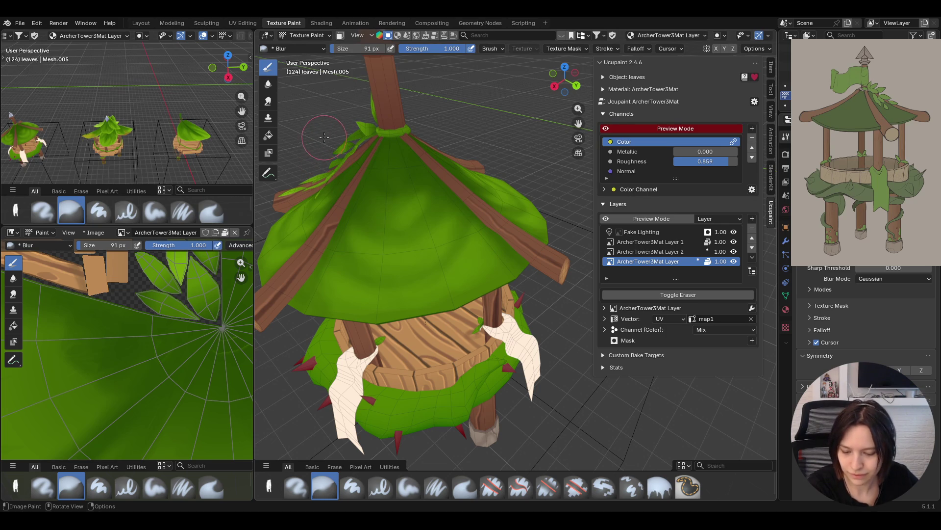
{"action": "scroll", "coordinate": [515, 169], "scroll_direction": "down", "scroll_amount": 5}
{"action": "mouse_move", "coordinate": [513, 174]}
{"action": "middle_mouse_down"}
{"action": "mouse_move", "coordinate": [506, 188]}
{"action": "mouse_move", "coordinate": [464, 171]}
{"action": "mouse_move", "coordinate": [464, 192]}
{"action": "middle_mouse_up"}
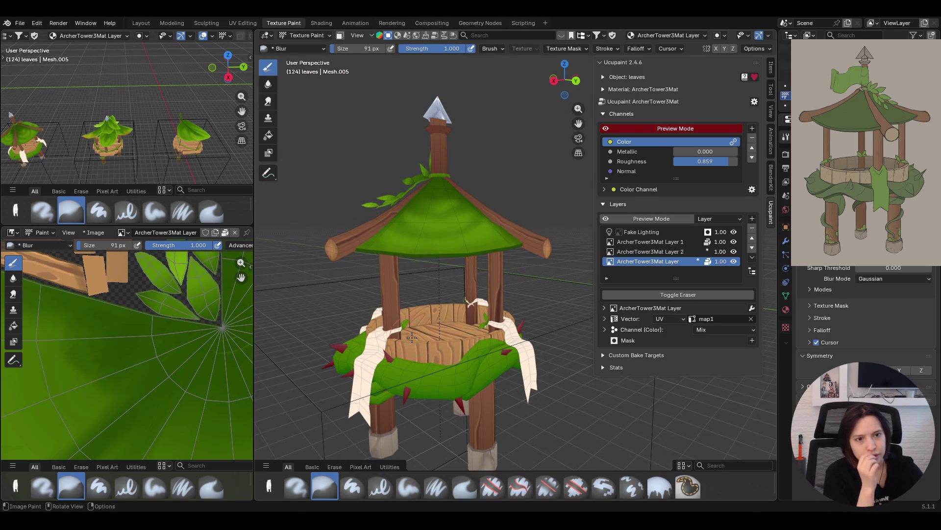
{"action": "left_click", "coordinate": [752, 218]}
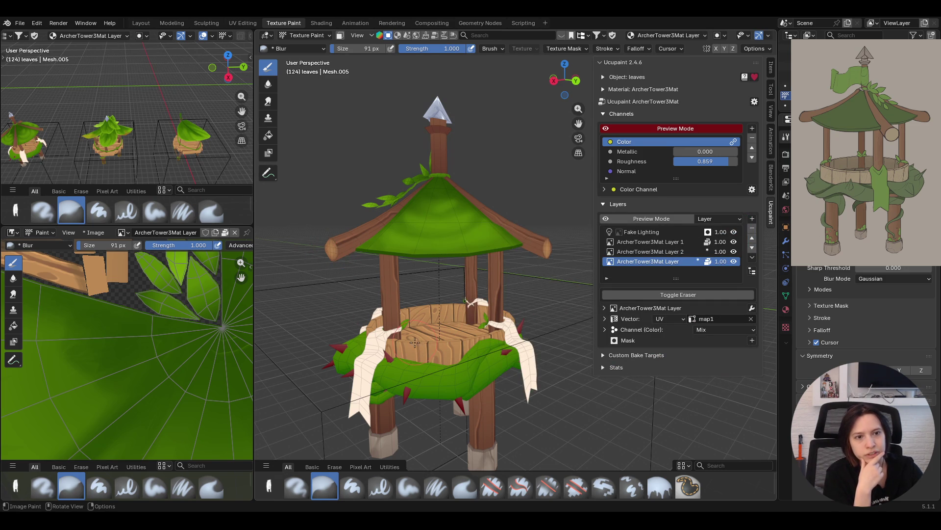
{"action": "mouse_move", "coordinate": [564, 405]}
{"action": "middle_mouse_down"}
{"action": "mouse_move", "coordinate": [636, 342]}
{"action": "mouse_move", "coordinate": [607, 406]}
{"action": "middle_mouse_up"}
{"action": "left_click", "coordinate": [304, 37]}
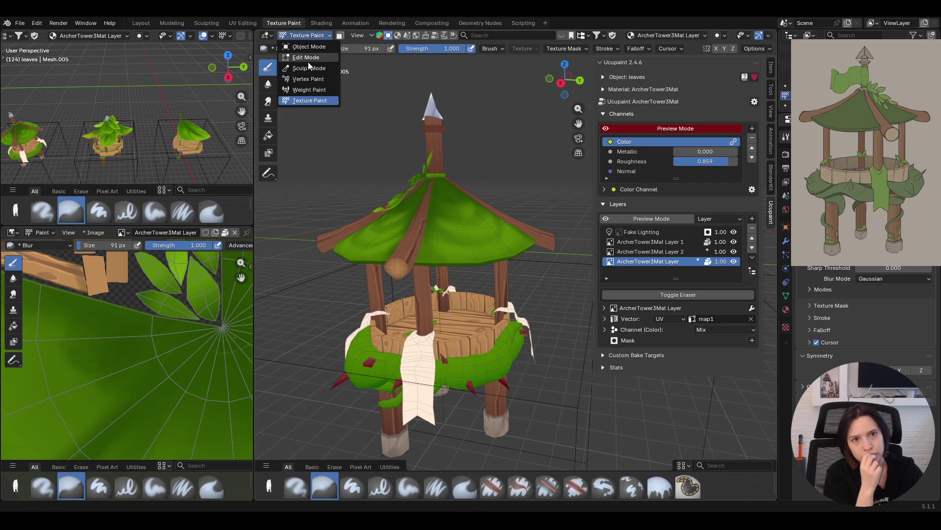
Select the tower frame, return to Texture Paint, and make ArcherTower3Mat Layer 1 active
{"action": "left_click", "coordinate": [309, 46]}
{"action": "left_click", "coordinate": [471, 325]}
{"action": "left_click", "coordinate": [294, 37]}
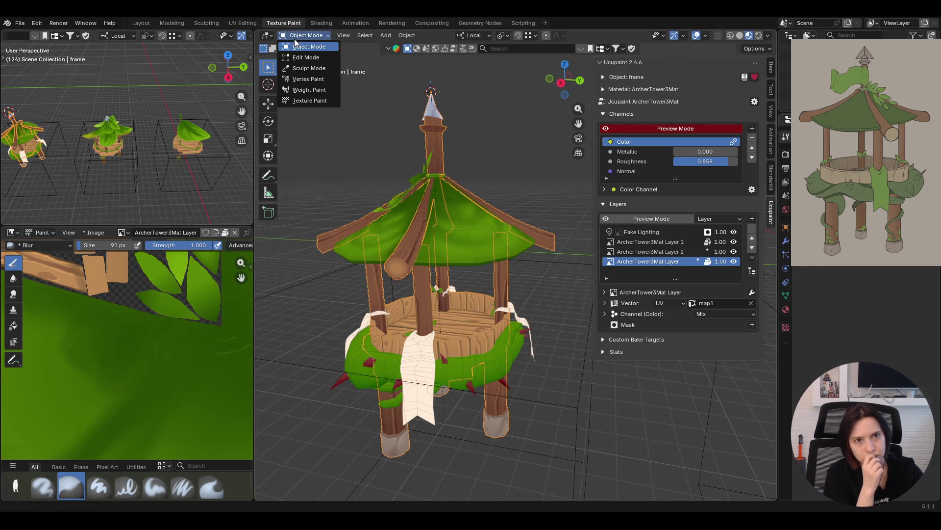
{"action": "left_click", "coordinate": [322, 101]}
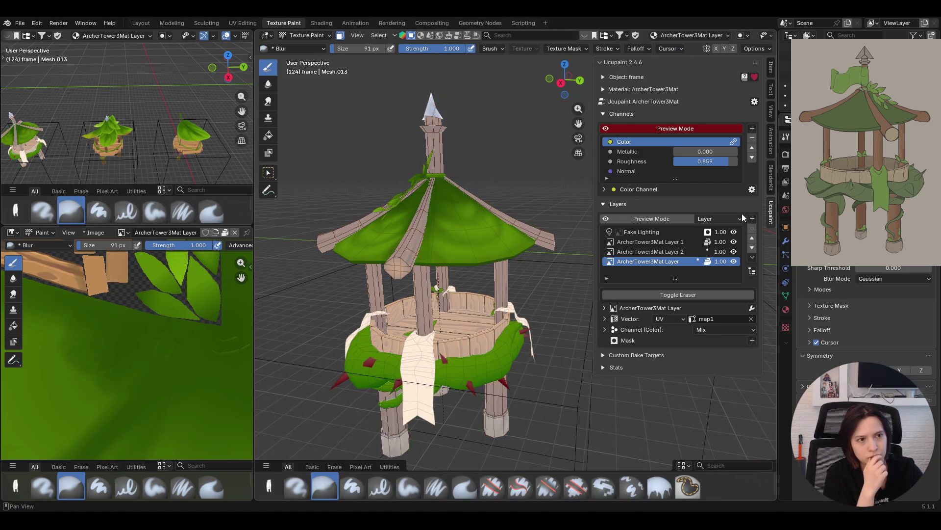
{"action": "left_click", "coordinate": [667, 242]}
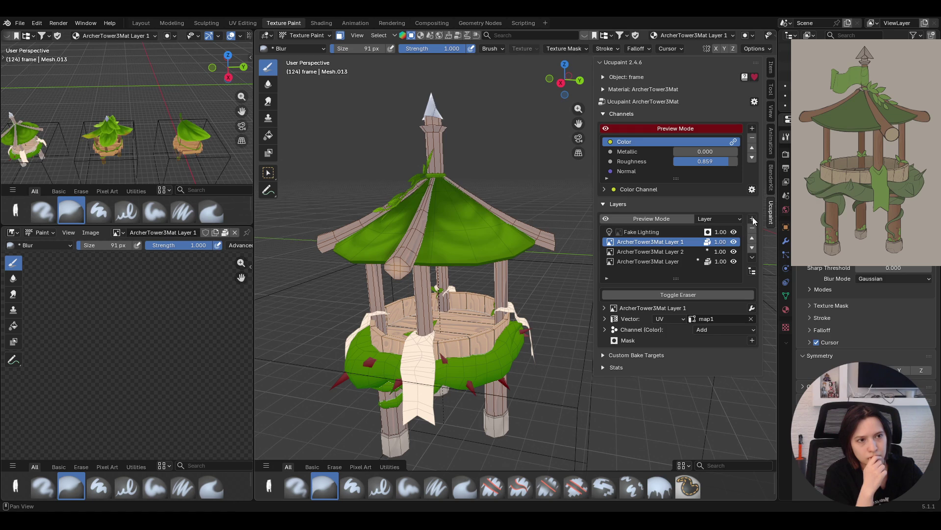
Add a Ucupaint Solid Color layer in pale cream #FFF2E5
{"action": "left_click", "coordinate": [753, 219]}
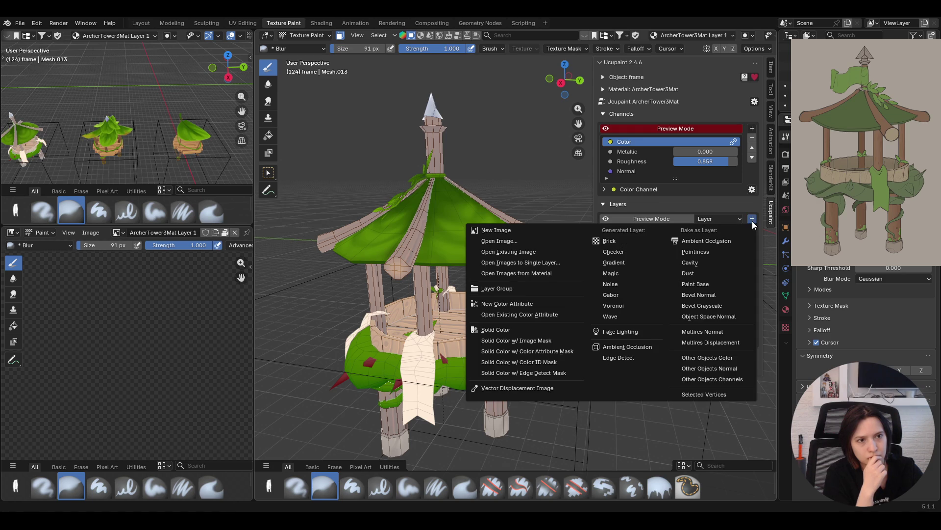
{"action": "left_click", "coordinate": [510, 330]}
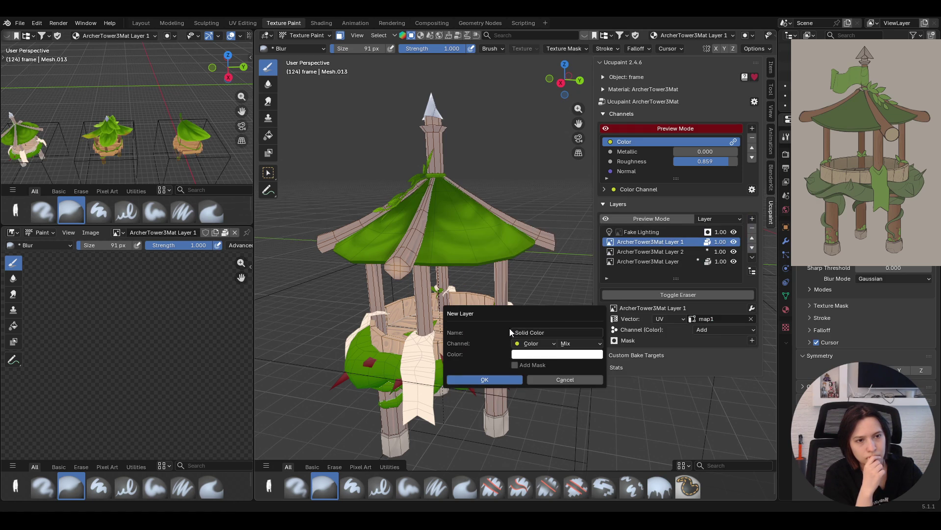
{"action": "left_click", "coordinate": [560, 354]}
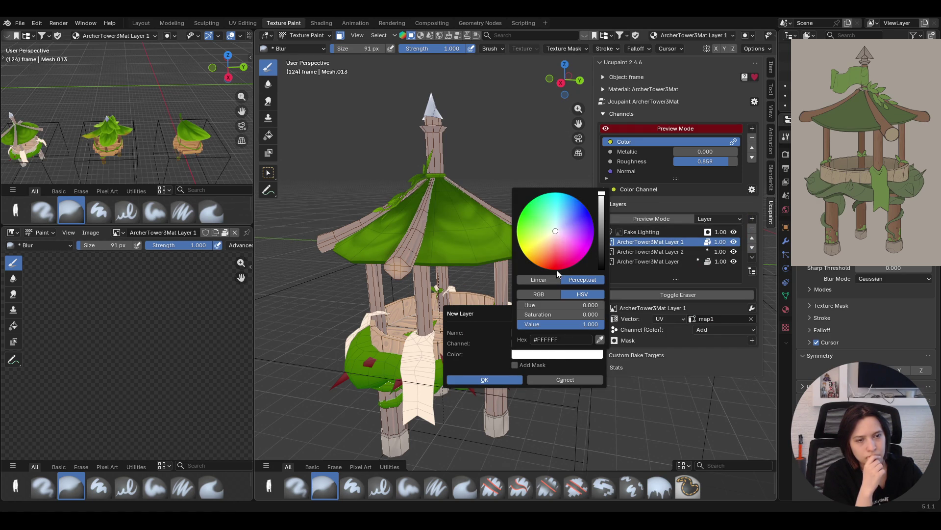
{"action": "left_click_drag", "start_coordinate": [558, 234], "coordinate": [554, 233]}
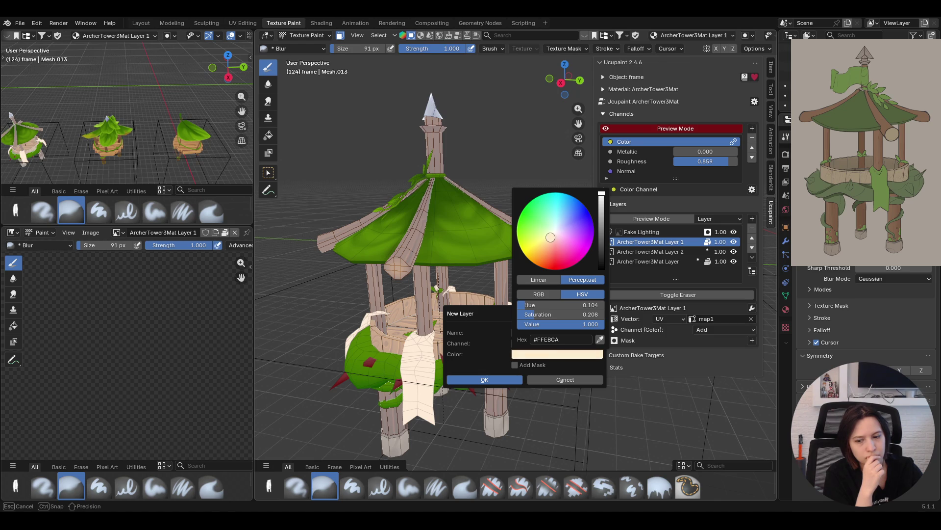
{"action": "left_click", "coordinate": [501, 378]}
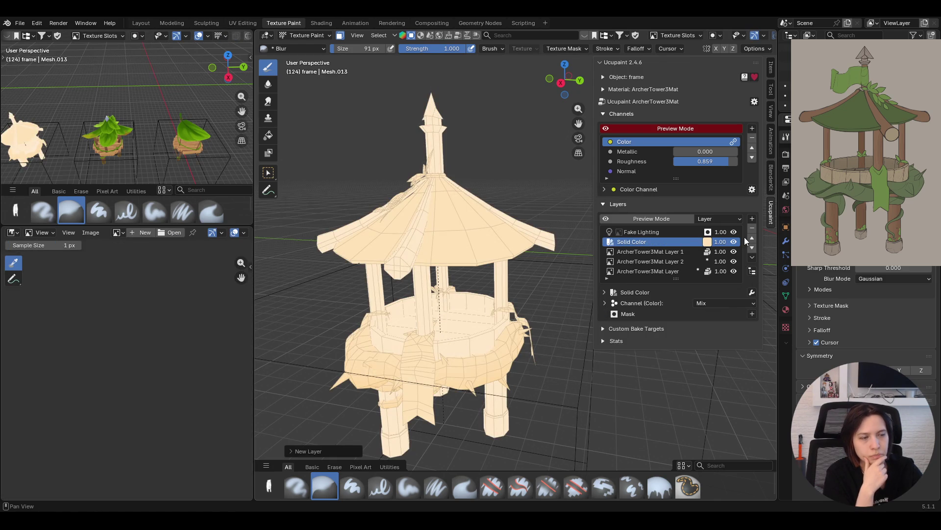
Add a Bevel Grayscale bake mask with 5 samples baked on GPU Compute
{"action": "left_click", "coordinate": [752, 314]}
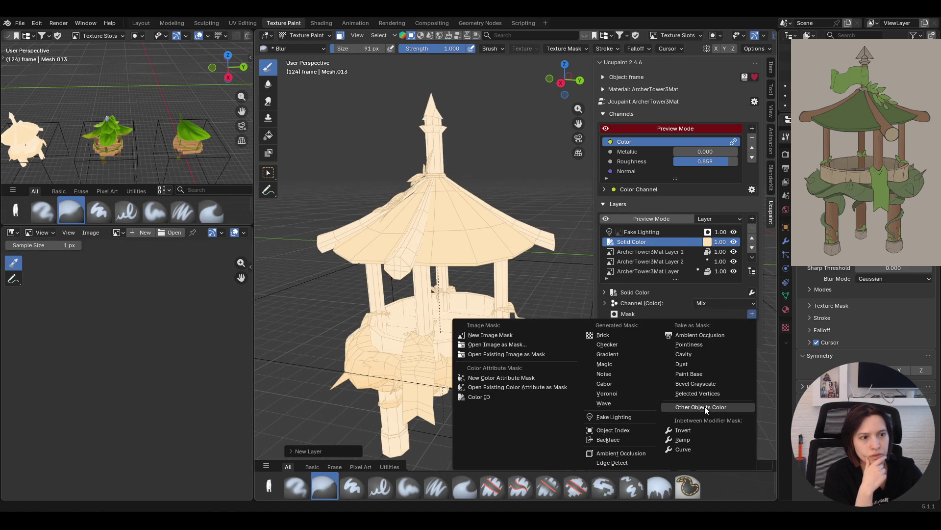
{"action": "left_click", "coordinate": [704, 384]}
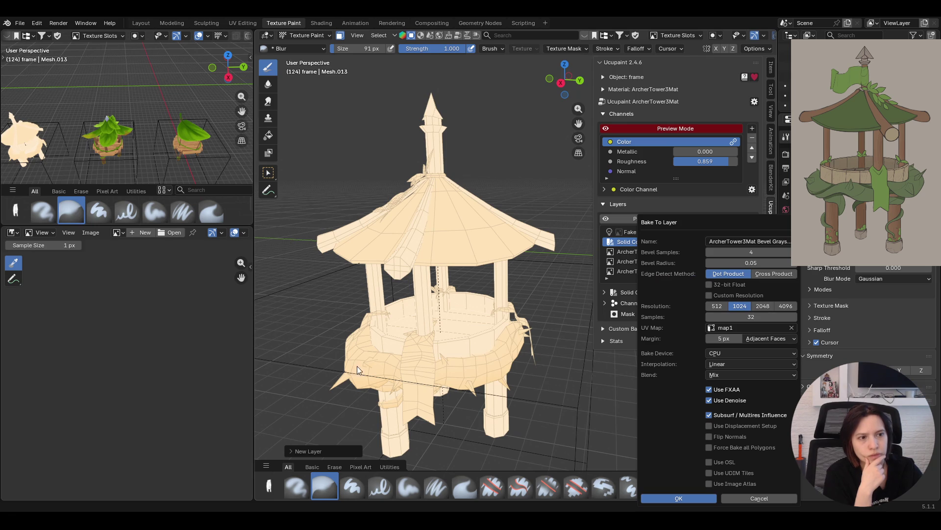
{"action": "left_click", "coordinate": [742, 317]}
{"action": "type", "text": "5"}
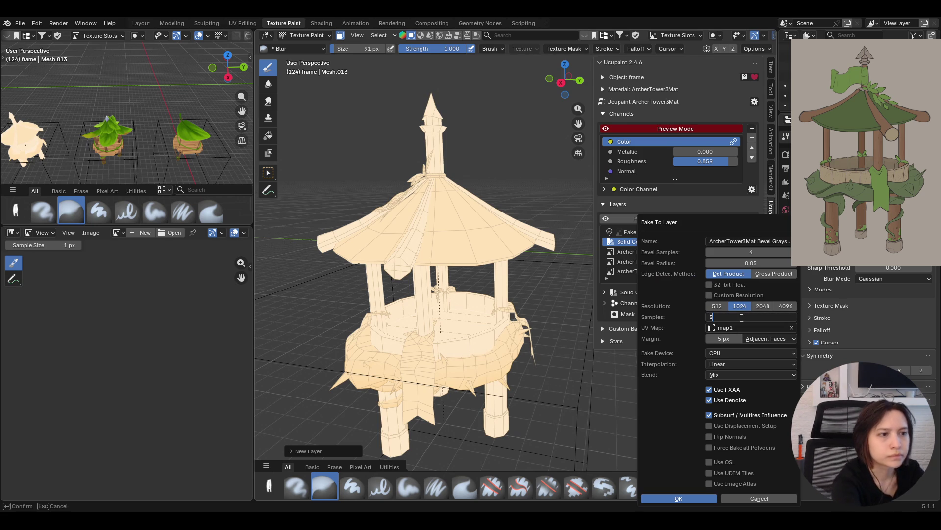
{"action": "left_click", "coordinate": [740, 358]}
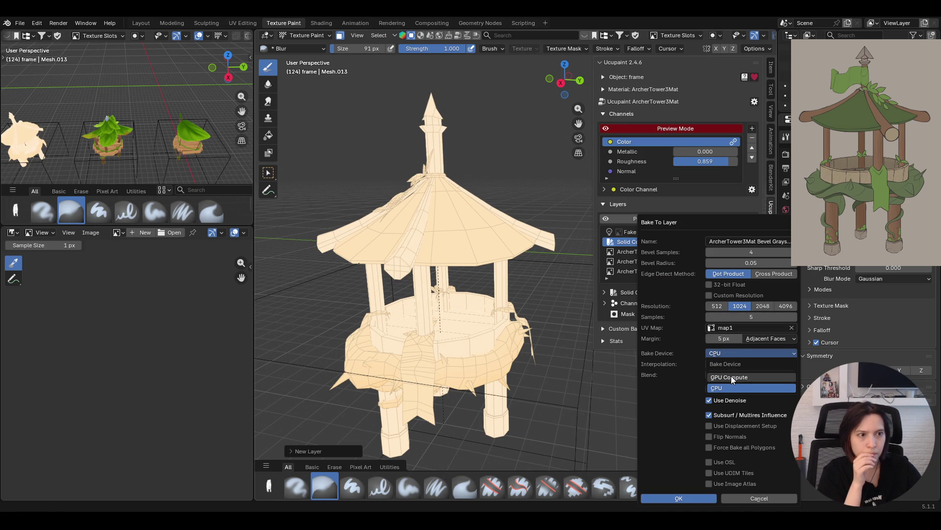
{"action": "left_click", "coordinate": [730, 377]}
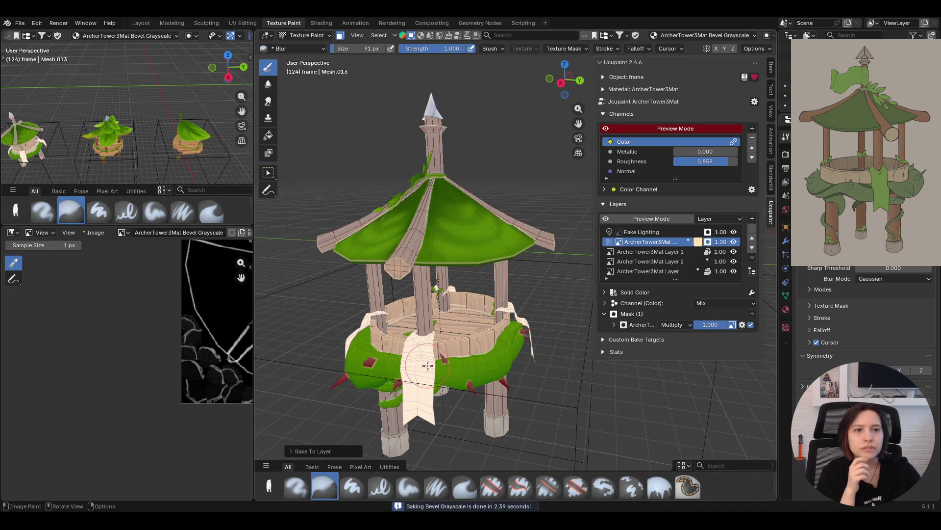
Turn off face masking, orbit to check the baked edge mask, and expand its settings
{"action": "middle_click_drag", "start_coordinate": [502, 327], "coordinate": [606, 174]}
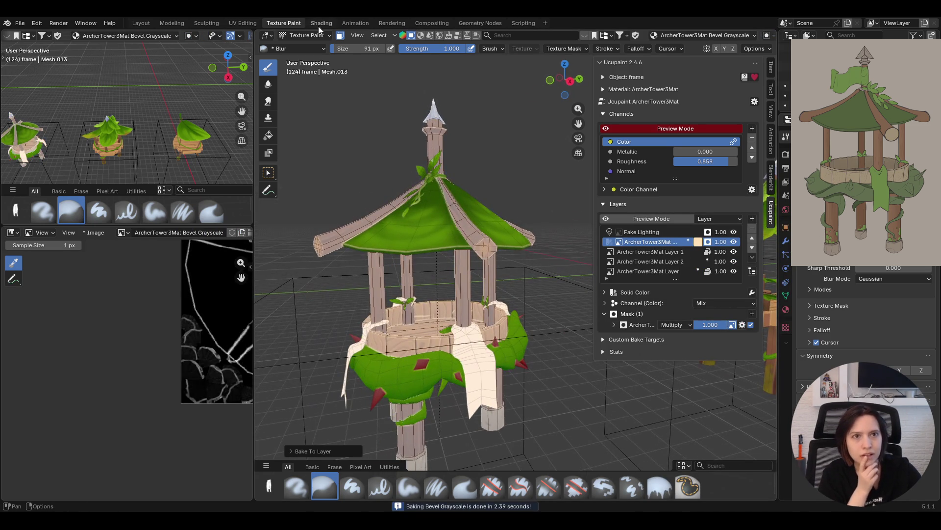
{"action": "left_click", "coordinate": [339, 36]}
{"action": "mouse_move", "coordinate": [473, 353]}
{"action": "middle_mouse_down"}
{"action": "mouse_move", "coordinate": [496, 187]}
{"action": "mouse_move", "coordinate": [444, 172]}
{"action": "mouse_move", "coordinate": [396, 176]}
{"action": "mouse_move", "coordinate": [400, 200]}
{"action": "mouse_move", "coordinate": [505, 172]}
{"action": "mouse_move", "coordinate": [540, 202]}
{"action": "mouse_move", "coordinate": [450, 205]}
{"action": "mouse_move", "coordinate": [598, 219]}
{"action": "mouse_move", "coordinate": [524, 225]}
{"action": "middle_mouse_up"}
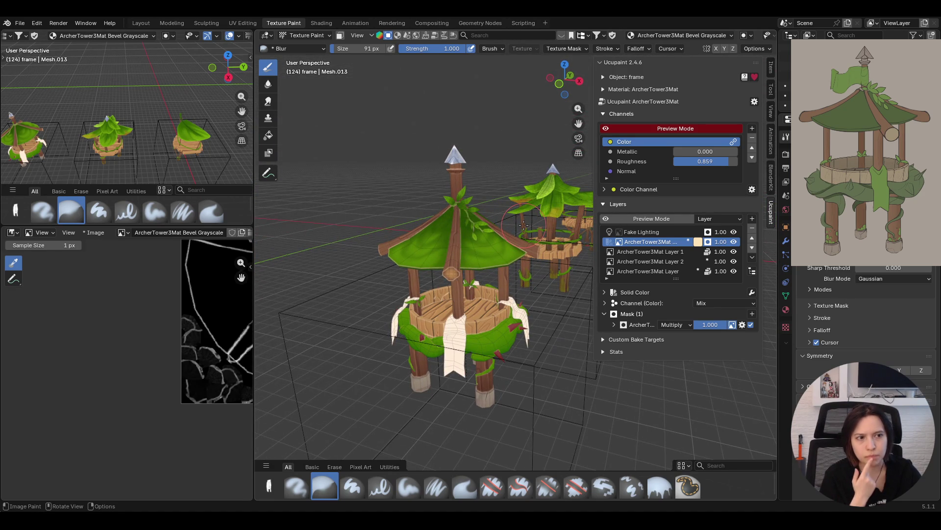
{"action": "left_click", "coordinate": [614, 325]}
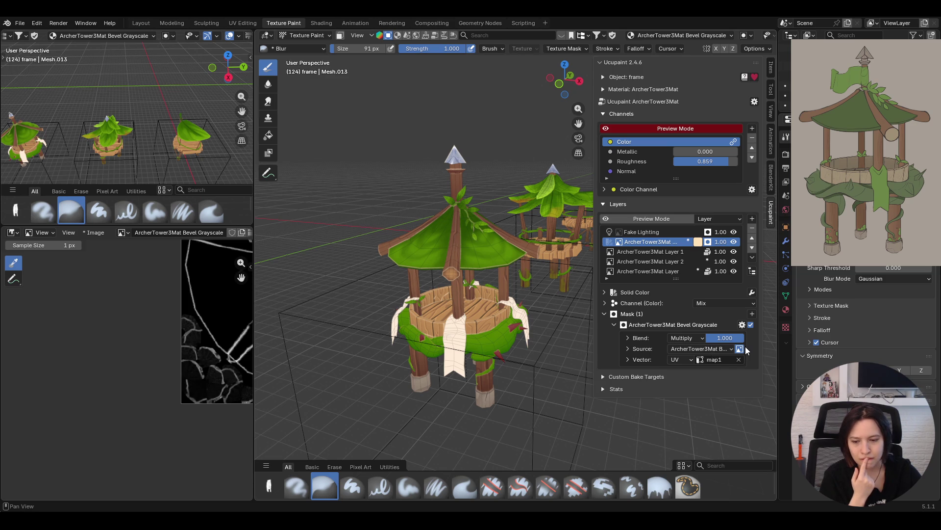
{"action": "mouse_move", "coordinate": [496, 338]}
{"action": "middle_mouse_down"}
{"action": "mouse_move", "coordinate": [468, 381]}
{"action": "mouse_move", "coordinate": [455, 291]}
{"action": "middle_mouse_up"}
{"action": "middle_click_drag", "start_coordinate": [475, 280], "coordinate": [461, 284]}
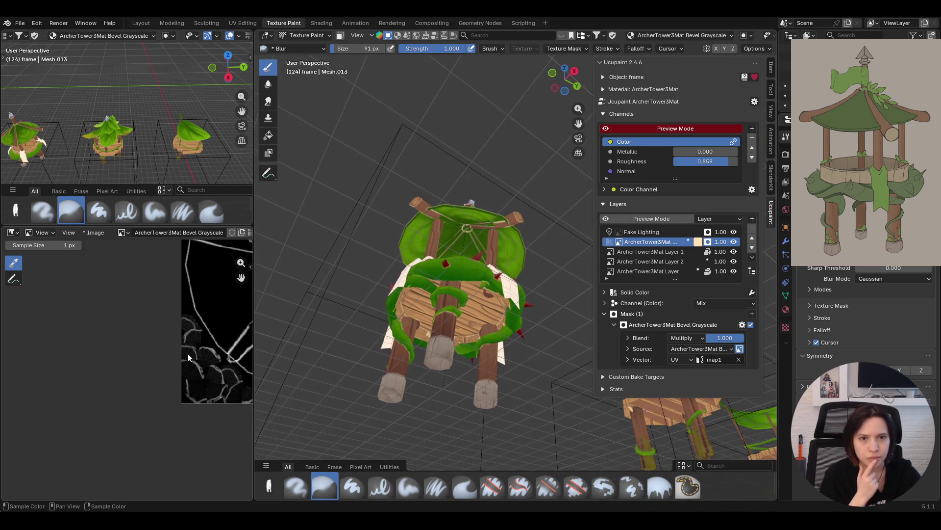
{"action": "scroll", "coordinate": [181, 308], "scroll_direction": "down", "scroll_amount": 8}
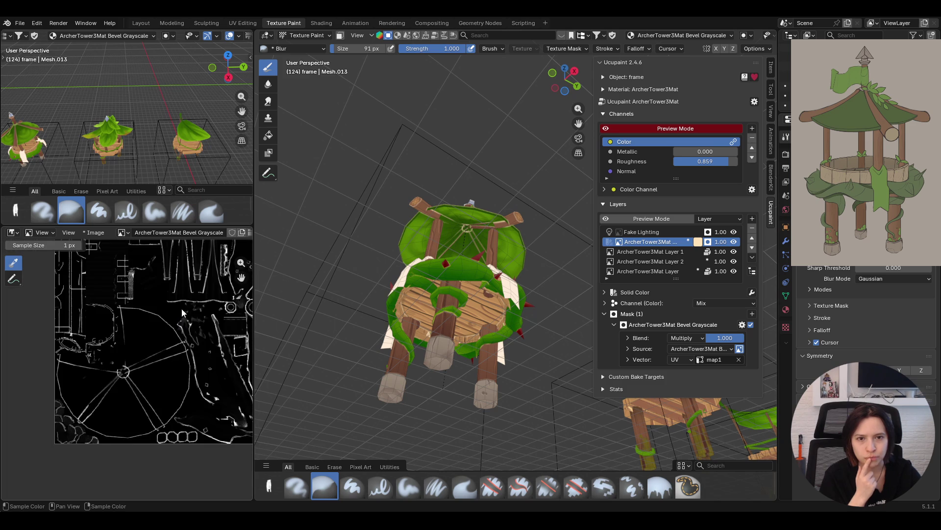
{"action": "mouse_move", "coordinate": [241, 278]}
{"action": "left_mouse_down"}
{"action": "mouse_move", "coordinate": [225, 299]}
{"action": "mouse_move", "coordinate": [247, 283]}
{"action": "left_mouse_up"}
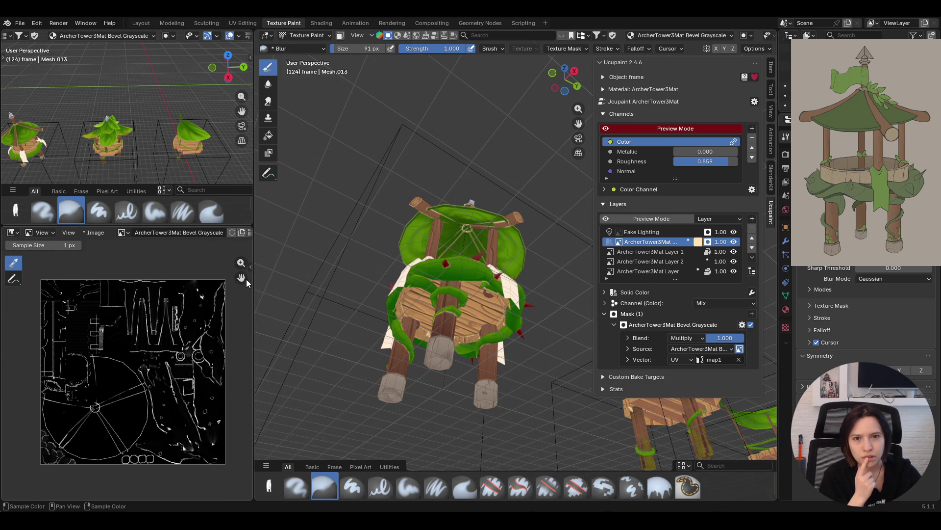
{"action": "mouse_move", "coordinate": [512, 314]}
{"action": "middle_mouse_down"}
{"action": "mouse_move", "coordinate": [491, 274]}
{"action": "mouse_move", "coordinate": [496, 376]}
{"action": "mouse_move", "coordinate": [332, 414]}
{"action": "middle_mouse_up"}
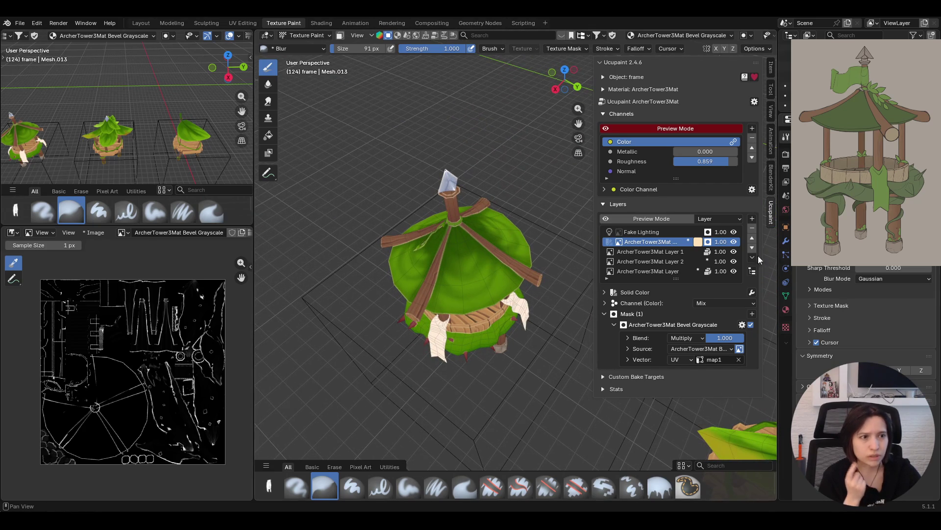
Delete the bevel-masked layer and make ArcherTower3Mat Layer 2 the paint target
{"action": "left_click", "coordinate": [752, 228]}
{"action": "left_click", "coordinate": [726, 254]}
{"action": "mouse_move", "coordinate": [514, 254]}
{"action": "middle_mouse_down"}
{"action": "mouse_move", "coordinate": [393, 319]}
{"action": "mouse_move", "coordinate": [196, 353]}
{"action": "middle_mouse_up"}
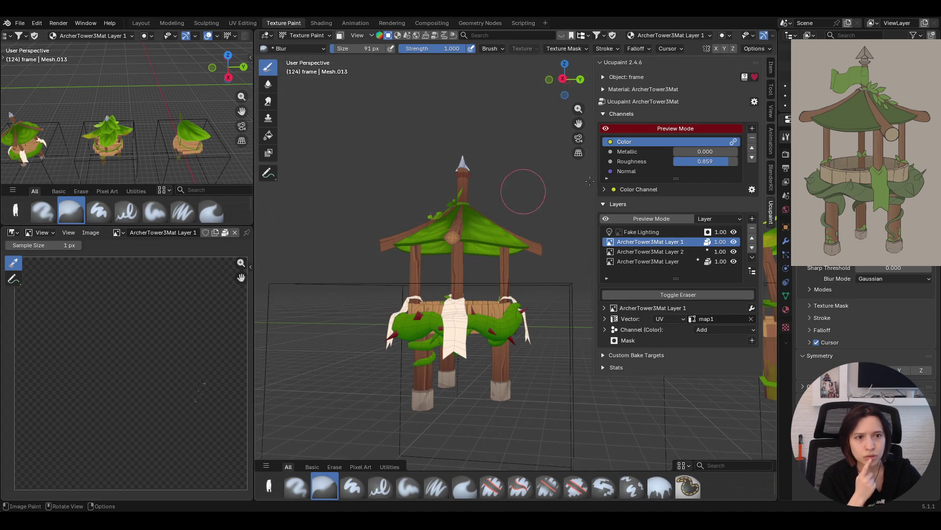
{"action": "left_click", "coordinate": [669, 252]}
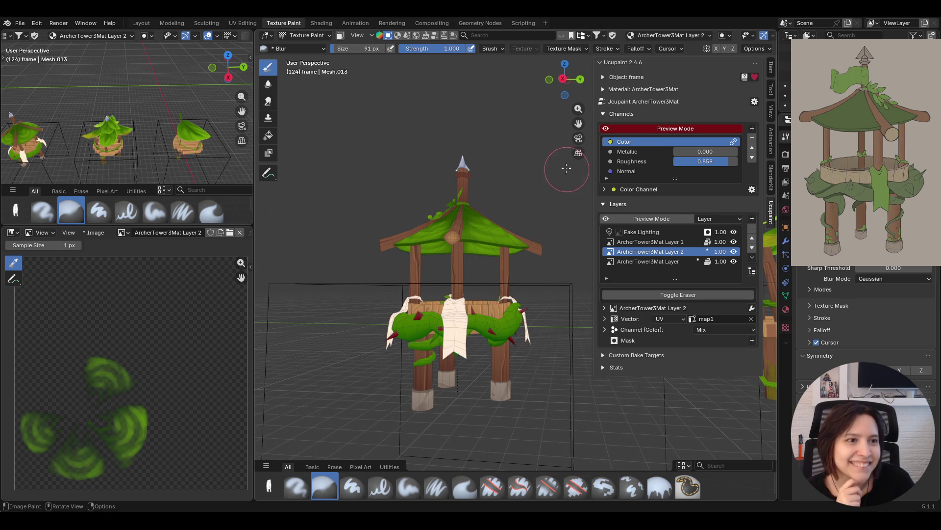
Frame a lower side view of the roof and select the Paint Soft brush
{"action": "mouse_move", "coordinate": [532, 151]}
{"action": "middle_mouse_down"}
{"action": "mouse_move", "coordinate": [539, 331]}
{"action": "mouse_move", "coordinate": [417, 353]}
{"action": "mouse_move", "coordinate": [287, 398]}
{"action": "mouse_move", "coordinate": [390, 398]}
{"action": "middle_mouse_up"}
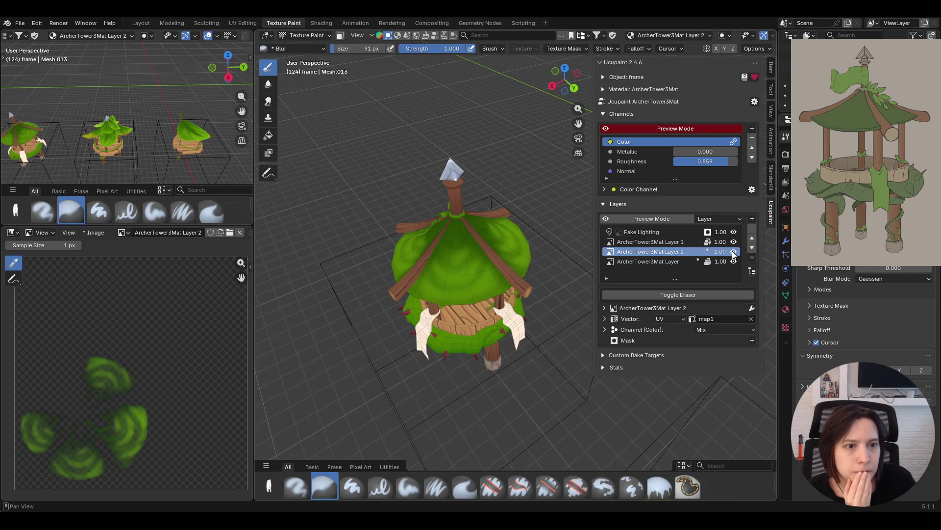
{"action": "mouse_move", "coordinate": [579, 123]}
{"action": "left_mouse_down"}
{"action": "mouse_move", "coordinate": [618, 123]}
{"action": "mouse_move", "coordinate": [610, 99]}
{"action": "mouse_move", "coordinate": [596, 101]}
{"action": "left_mouse_up"}
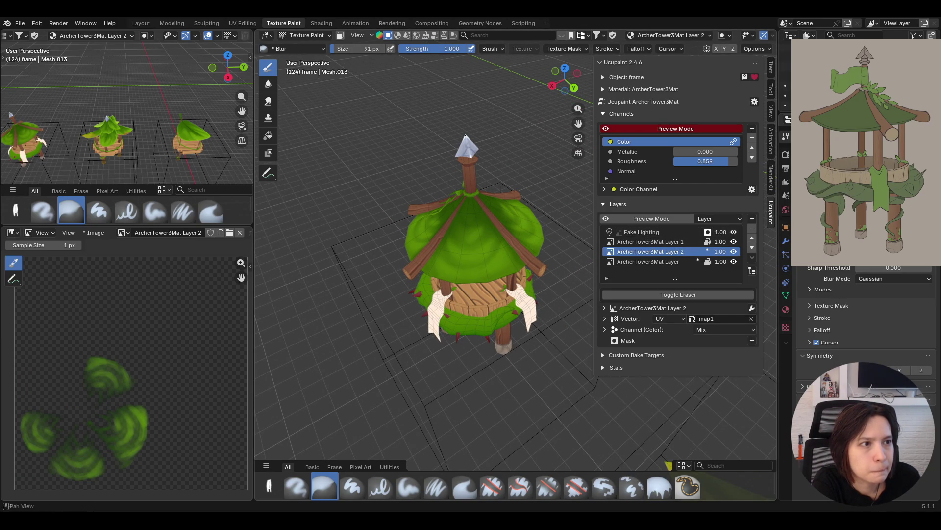
{"action": "scroll", "coordinate": [482, 182], "scroll_direction": "up", "scroll_amount": 3}
{"action": "middle_click_drag", "start_coordinate": [482, 206], "coordinate": [482, 182]}
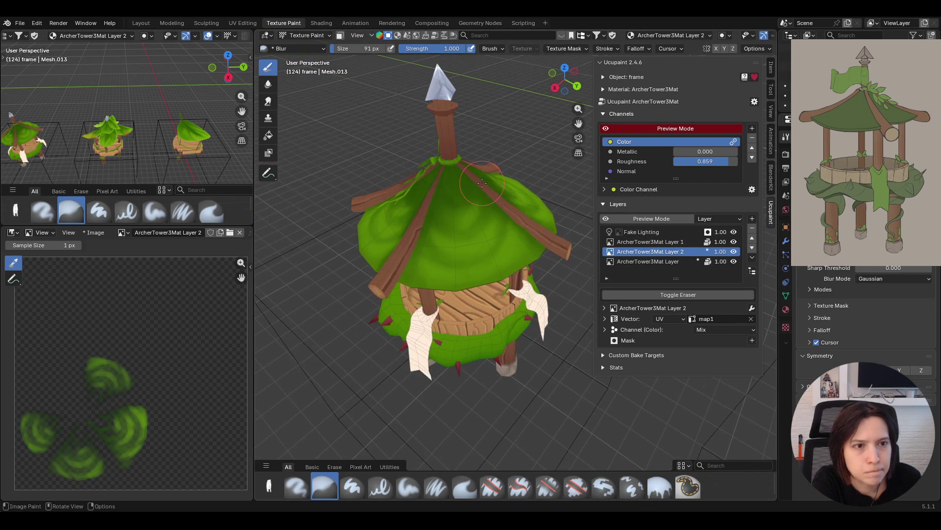
{"action": "left_click", "coordinate": [410, 482]}
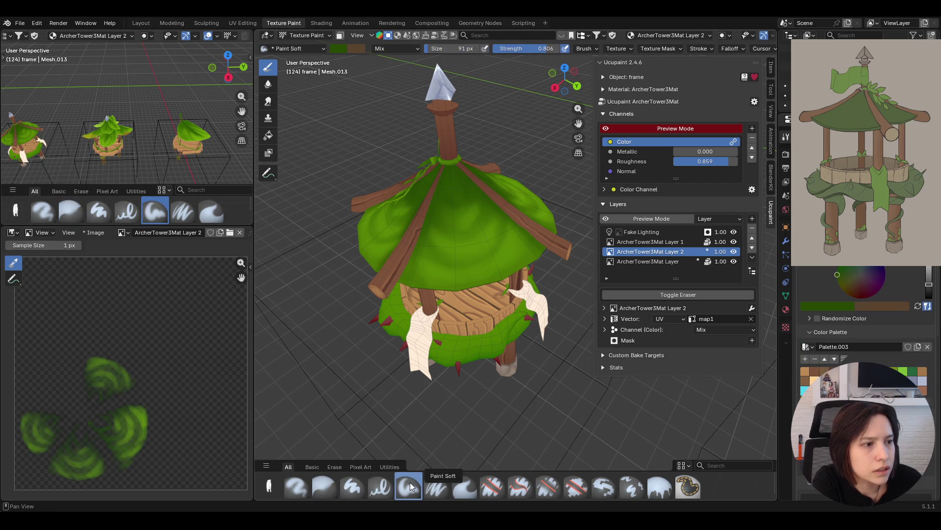
Set the brush size to 40 px and test a stroke on the green roof
{"action": "key", "text": "f"}
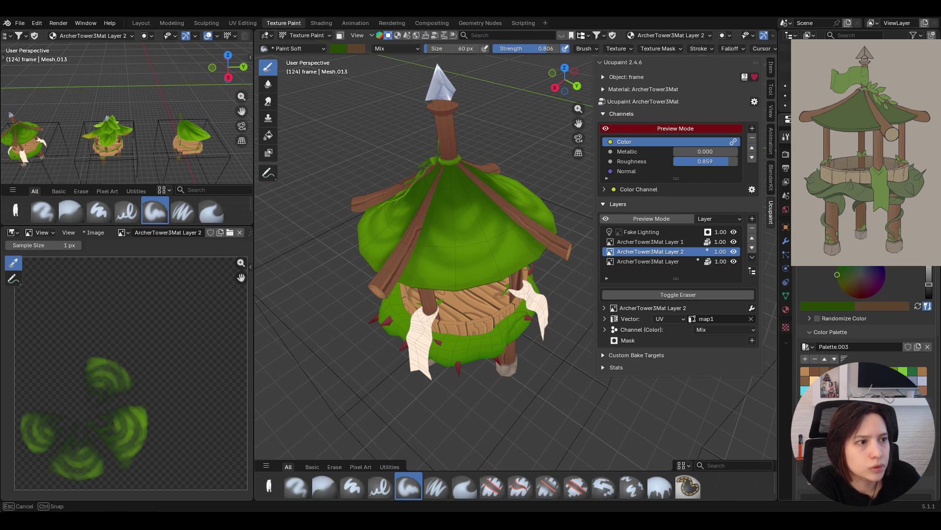
{"action": "left_click", "coordinate": [458, 188]}
{"action": "middle_click_drag", "start_coordinate": [438, 180], "coordinate": [480, 216]}
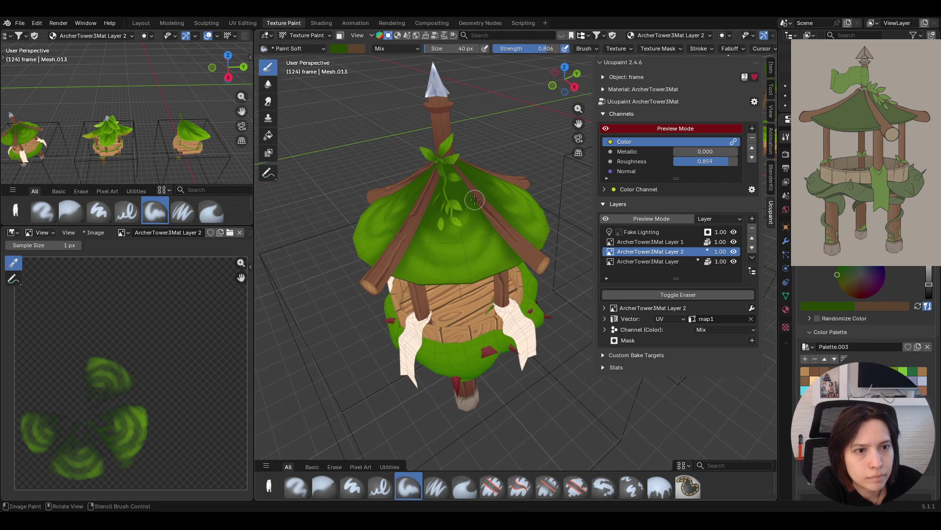
{"action": "mouse_move", "coordinate": [475, 200]}
{"action": "left_mouse_down"}
{"action": "mouse_move", "coordinate": [459, 232]}
{"action": "mouse_move", "coordinate": [473, 207]}
{"action": "mouse_move", "coordinate": [466, 226]}
{"action": "left_mouse_up"}
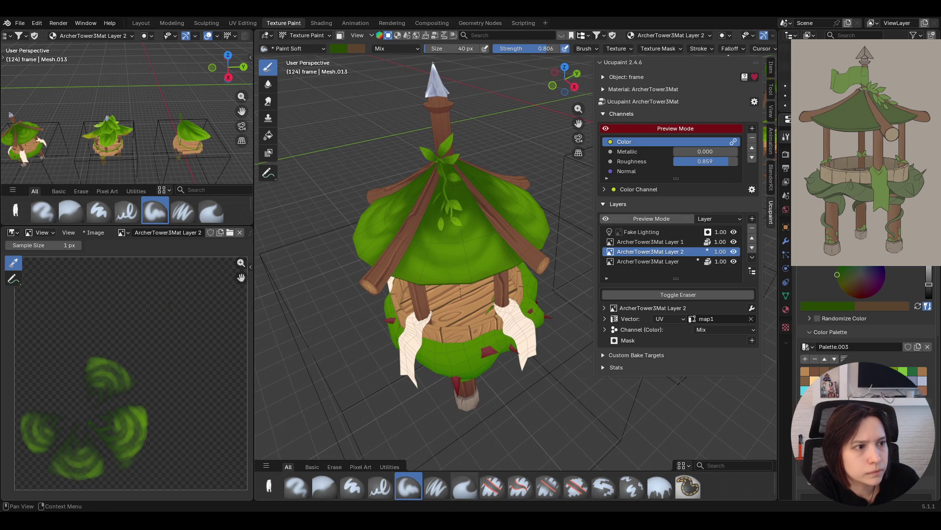
Select the leaves roof object in Object Mode and return to Texture Paint with face selection
{"action": "mouse_move", "coordinate": [483, 272]}
{"action": "middle_mouse_down"}
{"action": "mouse_move", "coordinate": [419, 321]}
{"action": "mouse_move", "coordinate": [490, 338]}
{"action": "mouse_move", "coordinate": [481, 343]}
{"action": "middle_mouse_up"}
{"action": "left_click", "coordinate": [291, 40]}
{"action": "left_click", "coordinate": [309, 47]}
{"action": "left_click", "coordinate": [452, 194]}
{"action": "left_click", "coordinate": [316, 35]}
{"action": "left_click", "coordinate": [310, 101]}
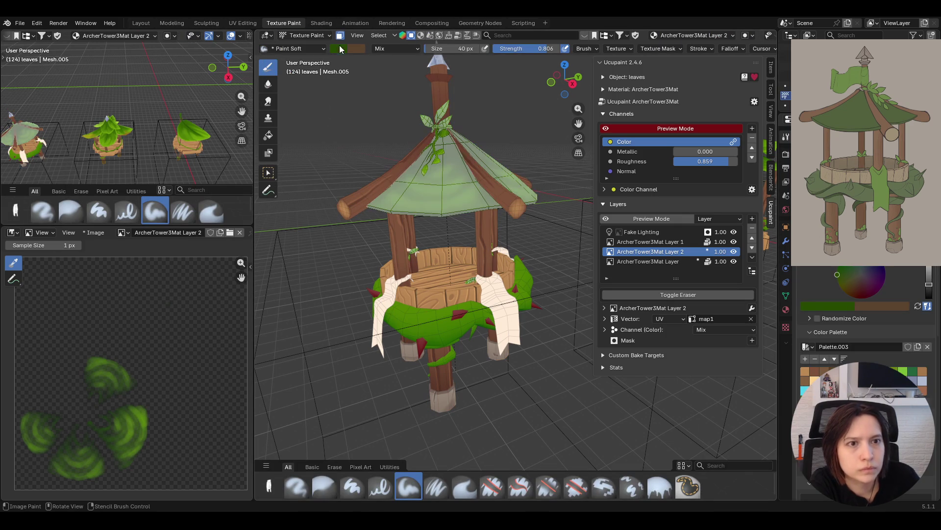
{"action": "left_click", "coordinate": [268, 173]}
Select all roof faces for masking and paint a first shading stroke across the roof
{"action": "key", "text": "a"}
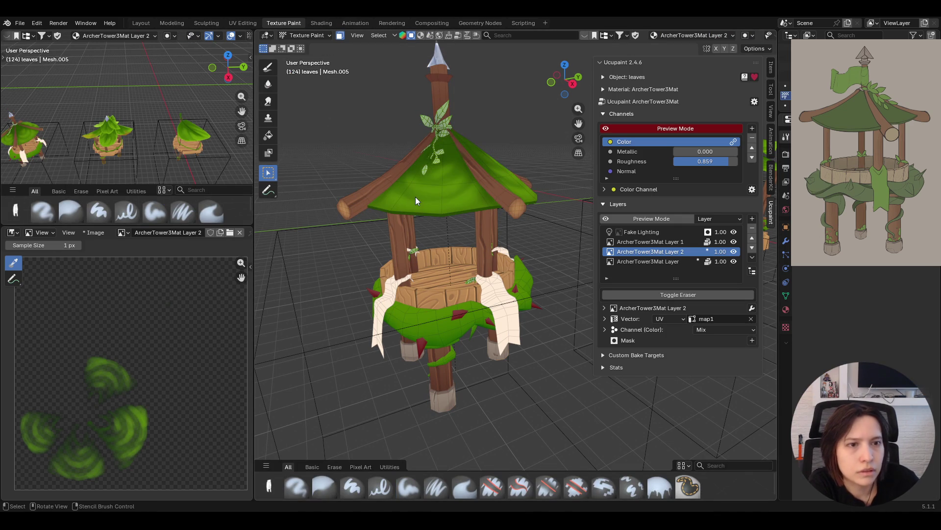
{"action": "left_click", "coordinate": [269, 68]}
{"action": "middle_click_drag", "start_coordinate": [529, 123], "coordinate": [538, 186]}
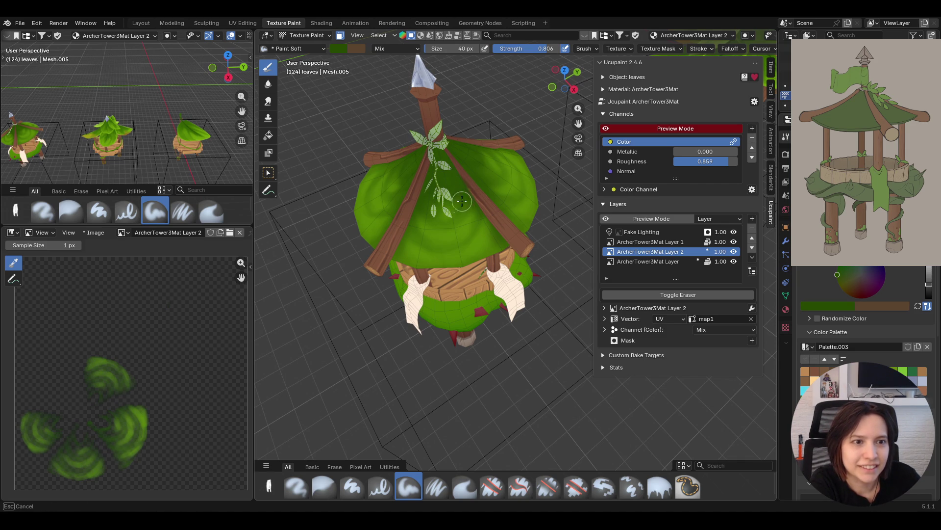
{"action": "mouse_move", "coordinate": [463, 242]}
{"action": "left_mouse_down"}
{"action": "mouse_move", "coordinate": [478, 227]}
{"action": "mouse_move", "coordinate": [490, 239]}
{"action": "mouse_move", "coordinate": [487, 227]}
{"action": "mouse_move", "coordinate": [481, 247]}
{"action": "mouse_move", "coordinate": [494, 247]}
{"action": "left_mouse_up"}
Add more shading strokes on the leaves roof, orbiting around to check it
{"action": "middle_click_drag", "start_coordinate": [495, 211], "coordinate": [498, 137]}
{"action": "mouse_move", "coordinate": [411, 228]}
{"action": "left_mouse_down"}
{"action": "mouse_move", "coordinate": [427, 240]}
{"action": "mouse_move", "coordinate": [407, 247]}
{"action": "mouse_move", "coordinate": [413, 206]}
{"action": "mouse_move", "coordinate": [425, 218]}
{"action": "left_mouse_up"}
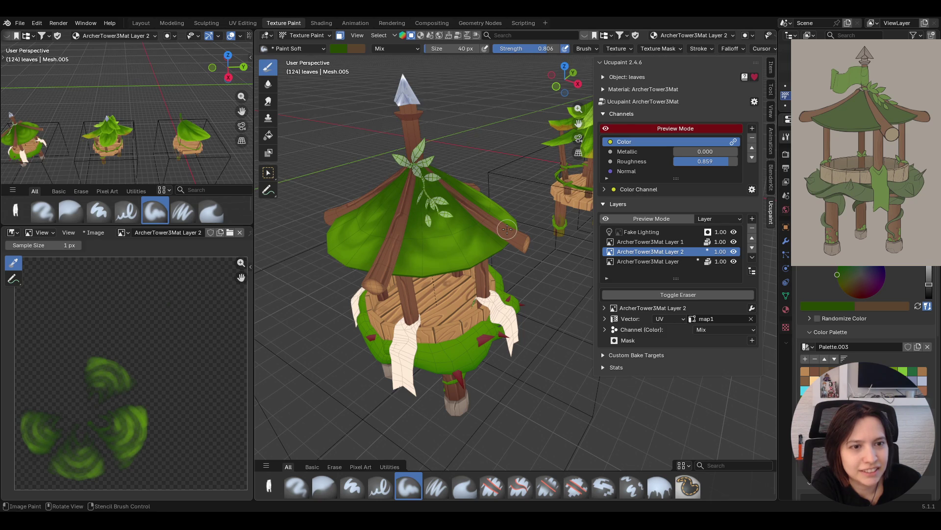
{"action": "middle_click_drag", "start_coordinate": [506, 229], "coordinate": [387, 137]}
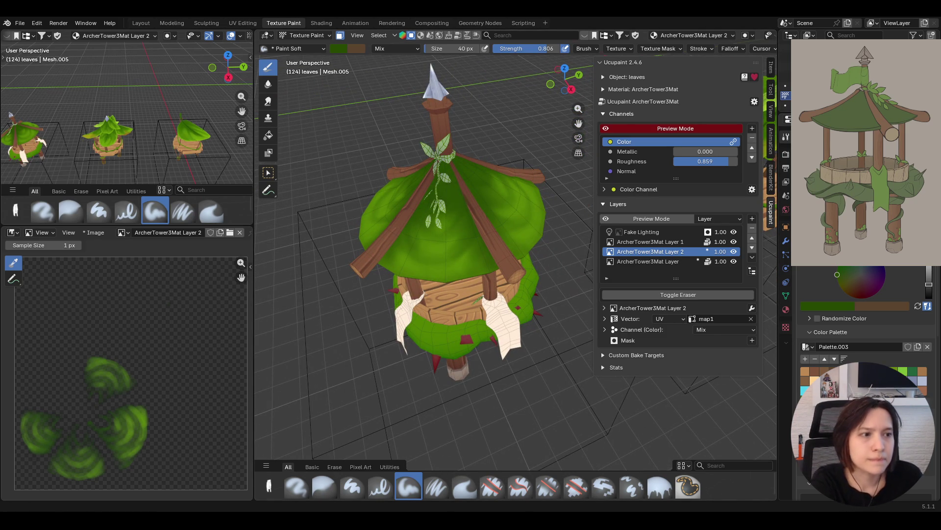
{"action": "mouse_move", "coordinate": [476, 425]}
{"action": "middle_mouse_down"}
{"action": "mouse_move", "coordinate": [446, 441]}
{"action": "mouse_move", "coordinate": [412, 422]}
{"action": "mouse_move", "coordinate": [437, 327]}
{"action": "middle_mouse_up"}
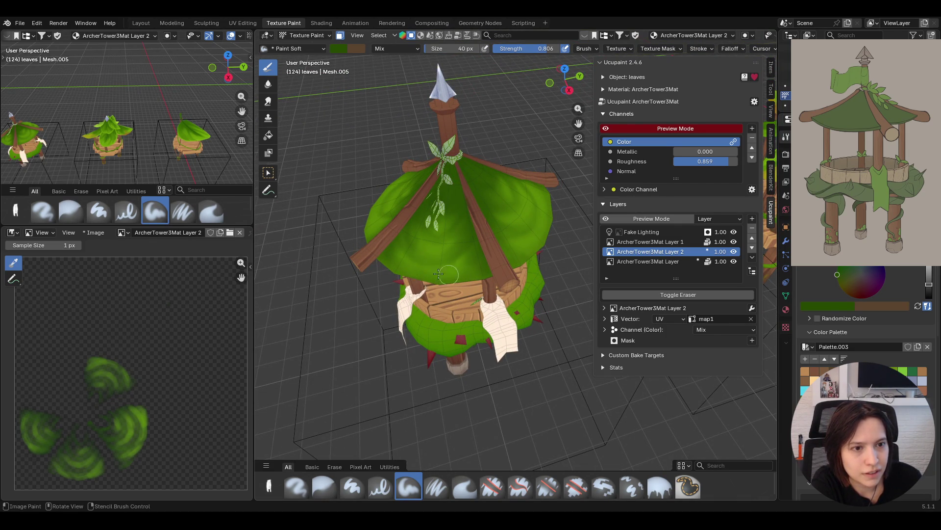
{"action": "mouse_move", "coordinate": [503, 198]}
{"action": "middle_mouse_down"}
{"action": "mouse_move", "coordinate": [548, 169]}
{"action": "mouse_move", "coordinate": [539, 216]}
{"action": "mouse_move", "coordinate": [541, 194]}
{"action": "mouse_move", "coordinate": [557, 187]}
{"action": "middle_mouse_up"}
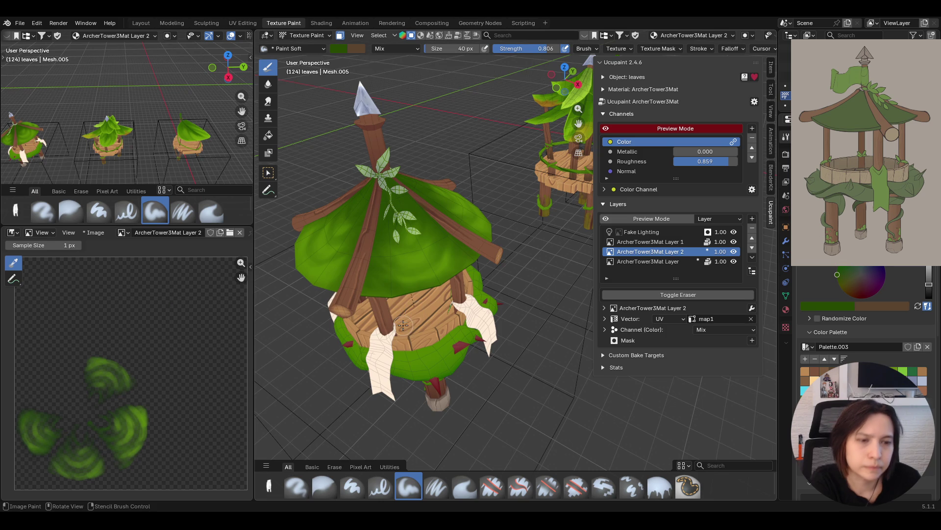
{"action": "mouse_move", "coordinate": [397, 266]}
{"action": "middle_mouse_down"}
{"action": "mouse_move", "coordinate": [310, 272]}
{"action": "mouse_move", "coordinate": [905, 360]}
{"action": "middle_mouse_up"}
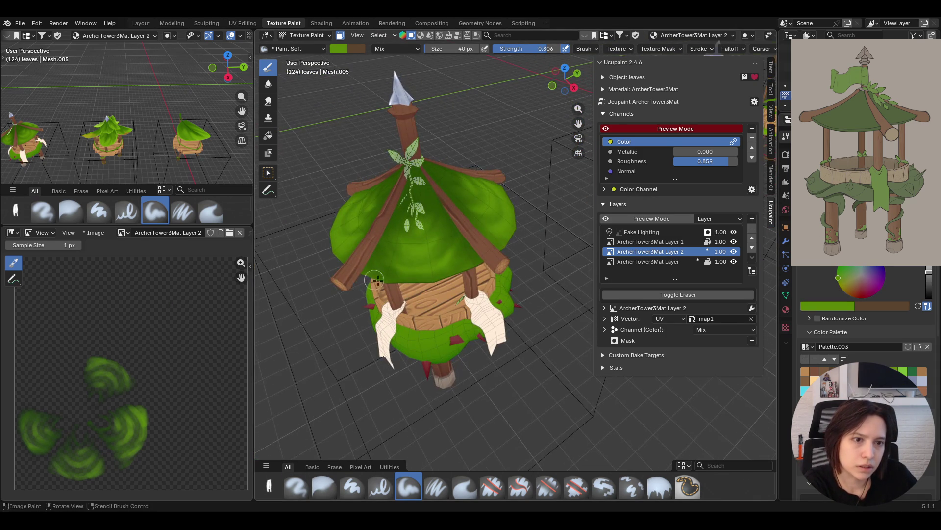
Paint soft strokes across the leaves roof up toward the leafy vine
{"action": "middle_click_drag", "start_coordinate": [441, 277], "coordinate": [396, 283]}
{"action": "mouse_move", "coordinate": [396, 283]}
{"action": "left_mouse_down"}
{"action": "mouse_move", "coordinate": [447, 270]}
{"action": "mouse_move", "coordinate": [457, 245]}
{"action": "left_mouse_up"}
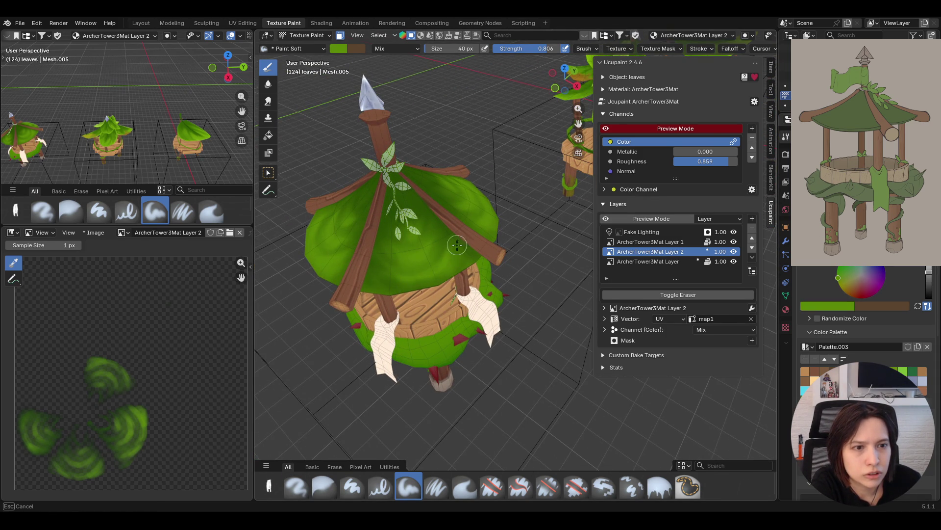
{"action": "mouse_move", "coordinate": [393, 285]}
{"action": "left_mouse_down"}
{"action": "mouse_move", "coordinate": [397, 267]}
{"action": "mouse_move", "coordinate": [379, 278]}
{"action": "mouse_move", "coordinate": [411, 290]}
{"action": "left_mouse_up"}
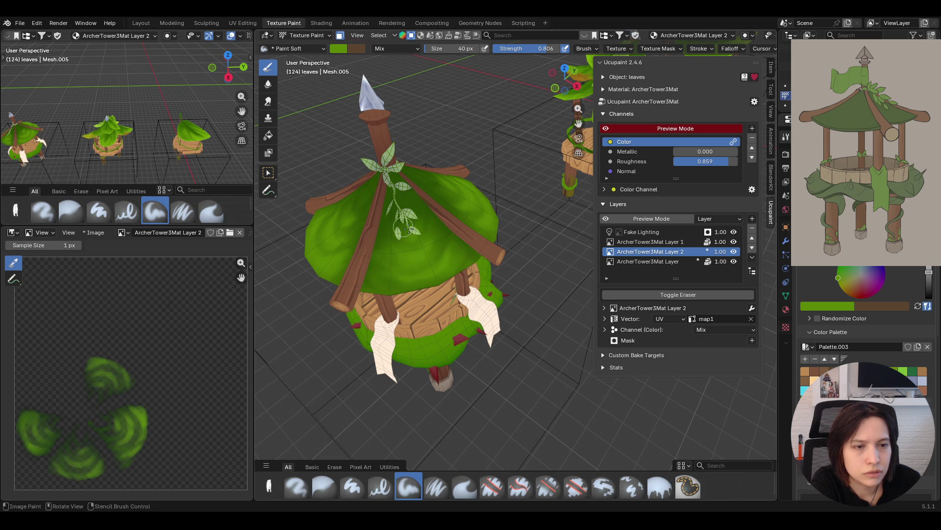
{"action": "mouse_move", "coordinate": [424, 240]}
{"action": "left_mouse_down"}
{"action": "mouse_move", "coordinate": [411, 191]}
{"action": "mouse_move", "coordinate": [434, 224]}
{"action": "left_mouse_up"}
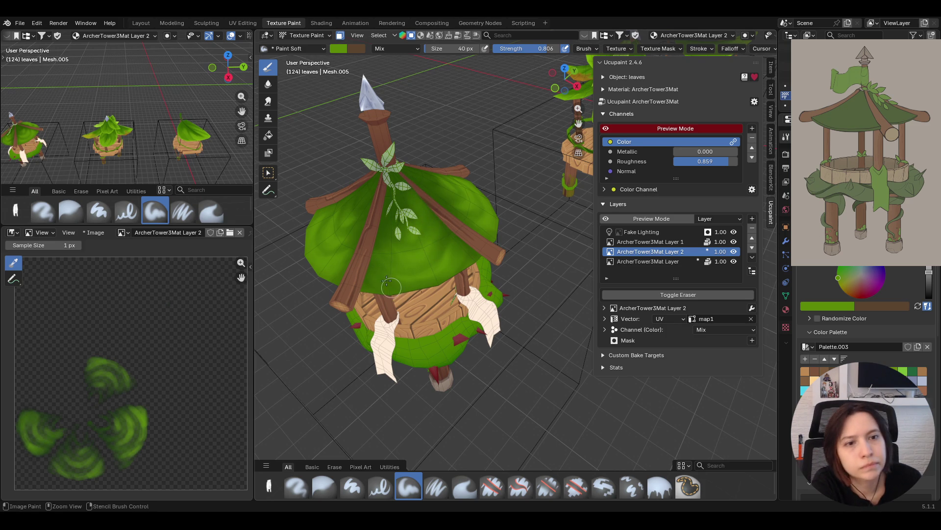
{"action": "mouse_move", "coordinate": [425, 243]}
{"action": "middle_mouse_down"}
{"action": "mouse_move", "coordinate": [449, 225]}
{"action": "mouse_move", "coordinate": [340, 261]}
{"action": "middle_mouse_up"}
{"action": "mouse_move", "coordinate": [483, 217]}
{"action": "left_mouse_down"}
{"action": "mouse_move", "coordinate": [485, 205]}
{"action": "mouse_move", "coordinate": [463, 246]}
{"action": "mouse_move", "coordinate": [477, 229]}
{"action": "left_mouse_up"}
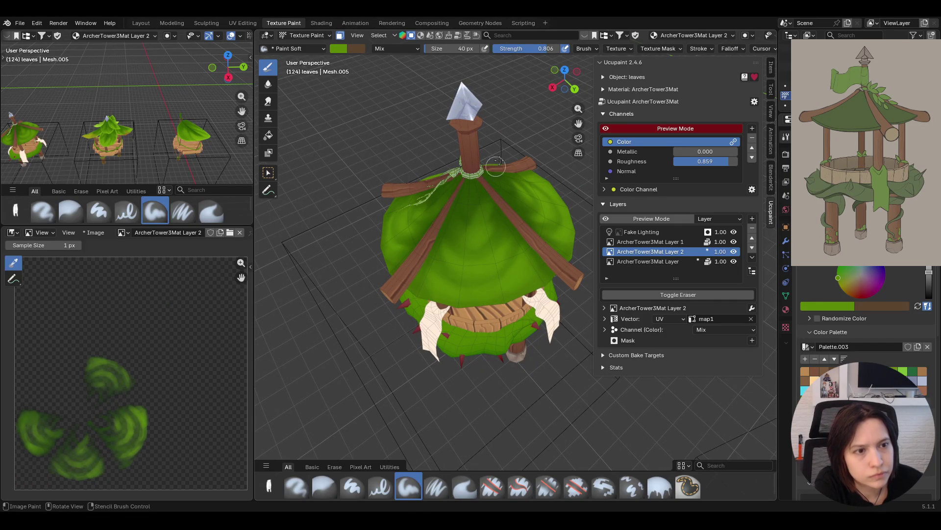
Paint darker green shadows across the roof
{"action": "key", "text": "s"}
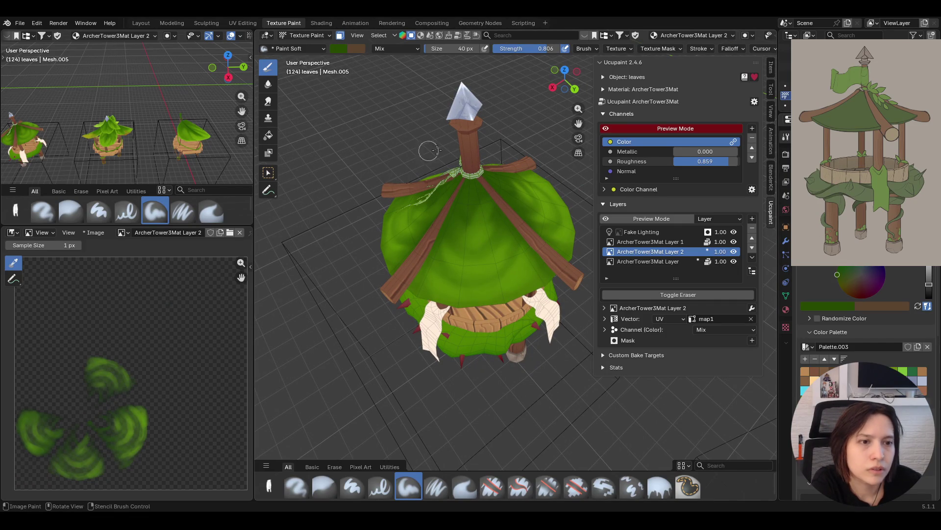
{"action": "mouse_move", "coordinate": [478, 249]}
{"action": "left_mouse_down"}
{"action": "mouse_move", "coordinate": [488, 210]}
{"action": "mouse_move", "coordinate": [487, 228]}
{"action": "mouse_move", "coordinate": [486, 210]}
{"action": "mouse_move", "coordinate": [464, 247]}
{"action": "left_mouse_up"}
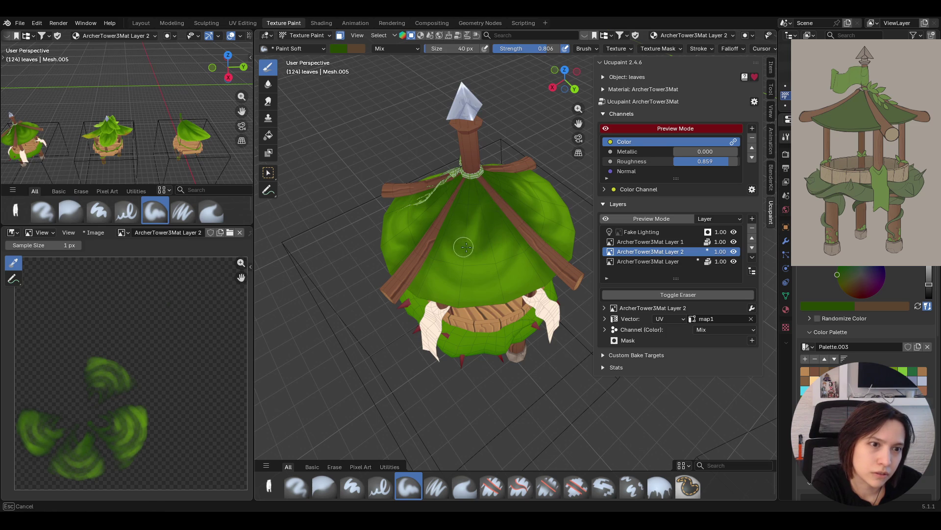
{"action": "mouse_move", "coordinate": [490, 216]}
{"action": "left_mouse_down"}
{"action": "mouse_move", "coordinate": [487, 203]}
{"action": "mouse_move", "coordinate": [469, 208]}
{"action": "mouse_move", "coordinate": [460, 227]}
{"action": "left_mouse_up"}
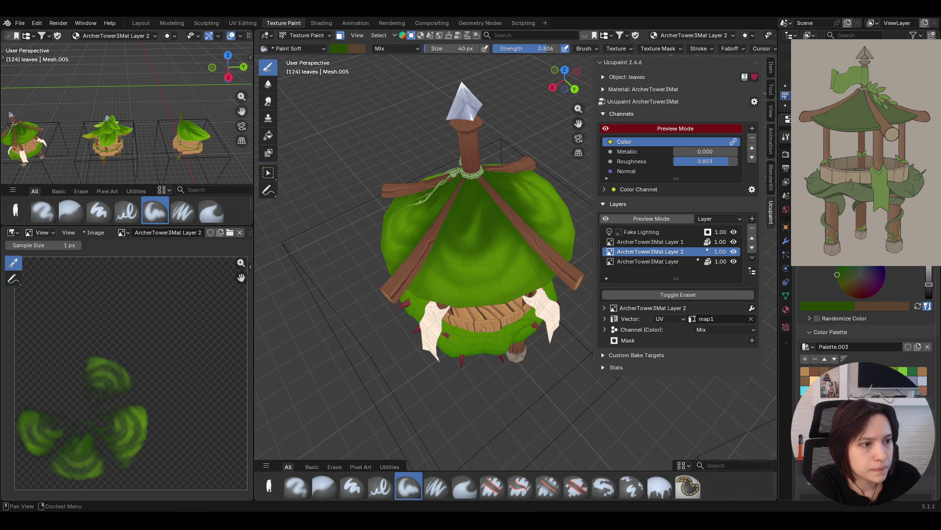
Pick a brighter green, resize the brush to 25 px, and paint over the leaf canopy
{"action": "left_click", "coordinate": [838, 277]}
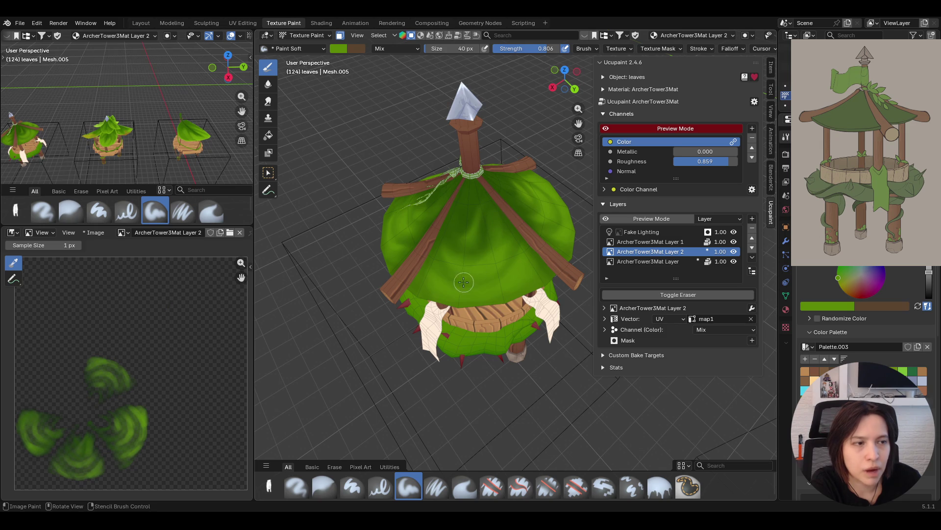
{"action": "middle_click_drag", "start_coordinate": [460, 267], "coordinate": [461, 268]}
{"action": "left_click", "coordinate": [504, 243]}
{"action": "key", "text": "f"}
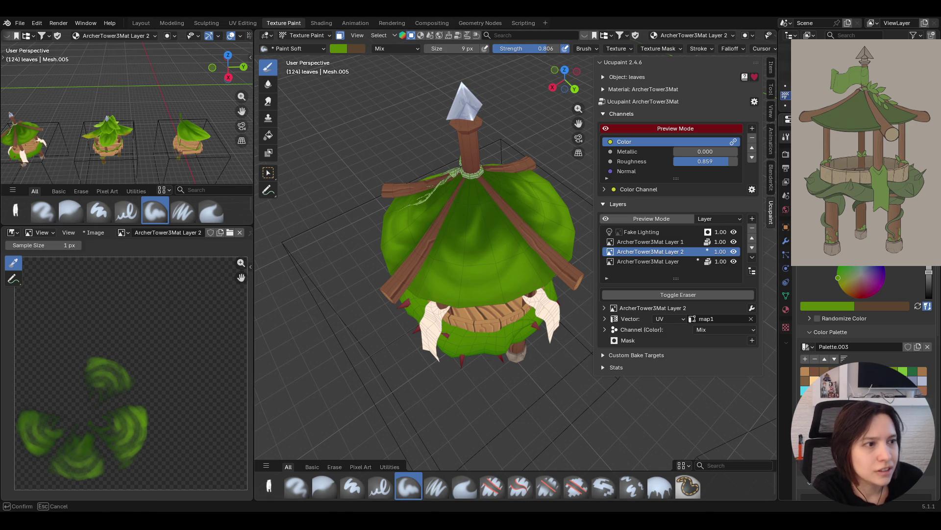
{"action": "left_click", "coordinate": [542, 234]}
{"action": "mouse_move", "coordinate": [494, 215]}
{"action": "left_mouse_down"}
{"action": "mouse_move", "coordinate": [484, 264]}
{"action": "mouse_move", "coordinate": [504, 245]}
{"action": "mouse_move", "coordinate": [474, 265]}
{"action": "left_mouse_up"}
{"action": "mouse_move", "coordinate": [467, 204]}
{"action": "left_mouse_down"}
{"action": "mouse_move", "coordinate": [505, 231]}
{"action": "mouse_move", "coordinate": [493, 214]}
{"action": "left_mouse_up"}
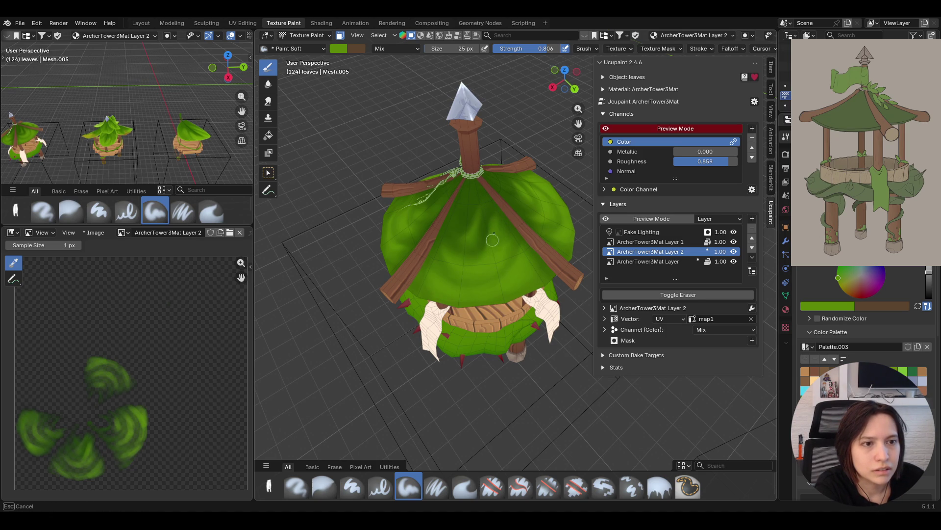
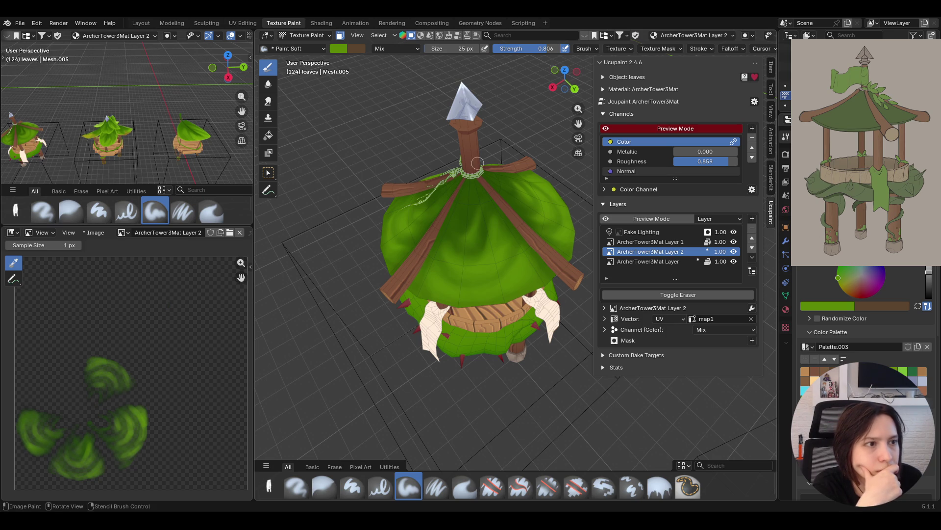
Paint darker green shading strokes onto and down the leafy roof
{"action": "middle_click_drag", "start_coordinate": [485, 206], "coordinate": [484, 138]}
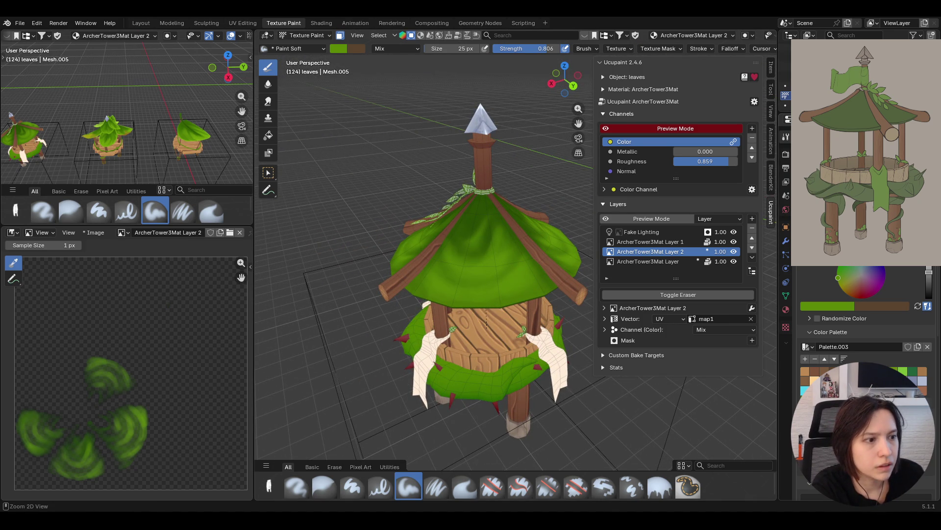
{"action": "left_click", "coordinate": [913, 380]}
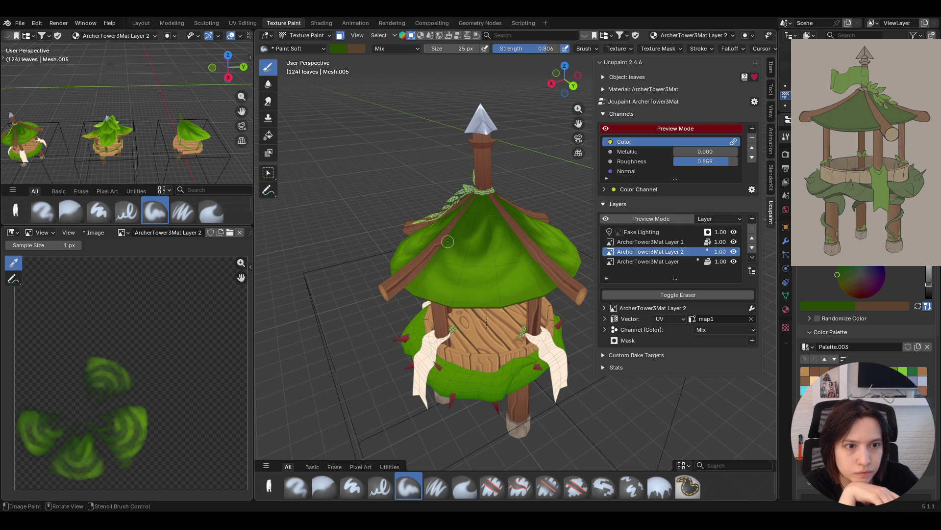
{"action": "left_click_drag", "start_coordinate": [446, 244], "coordinate": [445, 245]}
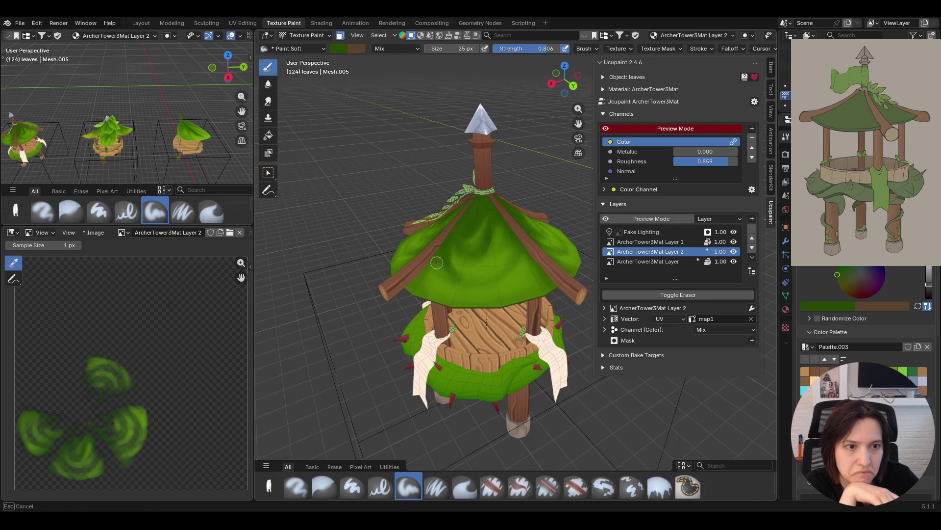
{"action": "mouse_move", "coordinate": [448, 276]}
{"action": "left_mouse_down"}
{"action": "mouse_move", "coordinate": [461, 278]}
{"action": "mouse_move", "coordinate": [444, 257]}
{"action": "mouse_move", "coordinate": [431, 281]}
{"action": "mouse_move", "coordinate": [418, 278]}
{"action": "mouse_move", "coordinate": [468, 280]}
{"action": "left_mouse_up"}
{"action": "mouse_move", "coordinate": [532, 259]}
{"action": "left_mouse_down"}
{"action": "mouse_move", "coordinate": [524, 275]}
{"action": "mouse_move", "coordinate": [531, 267]}
{"action": "mouse_move", "coordinate": [539, 276]}
{"action": "mouse_move", "coordinate": [527, 275]}
{"action": "mouse_move", "coordinate": [512, 293]}
{"action": "mouse_move", "coordinate": [529, 296]}
{"action": "left_mouse_up"}
Add bright lime green highlights to the roof, then select the Paint Soft Pressure brush
{"action": "middle_click_drag", "start_coordinate": [440, 312], "coordinate": [497, 334]}
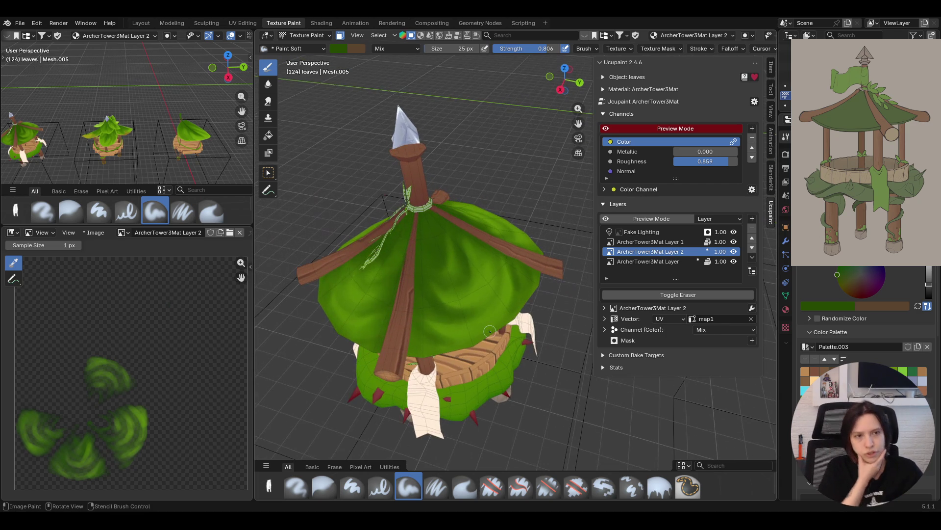
{"action": "left_click", "coordinate": [904, 372]}
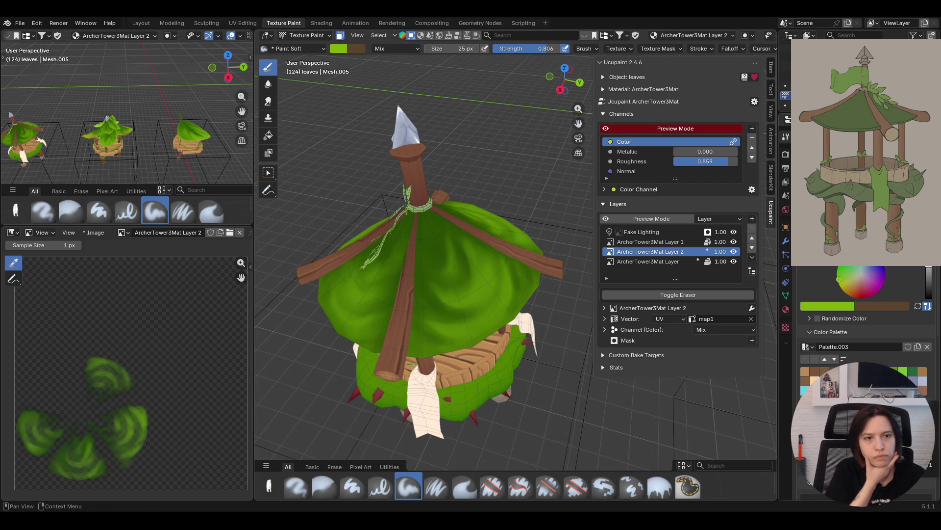
{"action": "mouse_move", "coordinate": [447, 299]}
{"action": "left_mouse_down"}
{"action": "mouse_move", "coordinate": [471, 286]}
{"action": "mouse_move", "coordinate": [468, 244]}
{"action": "left_mouse_up"}
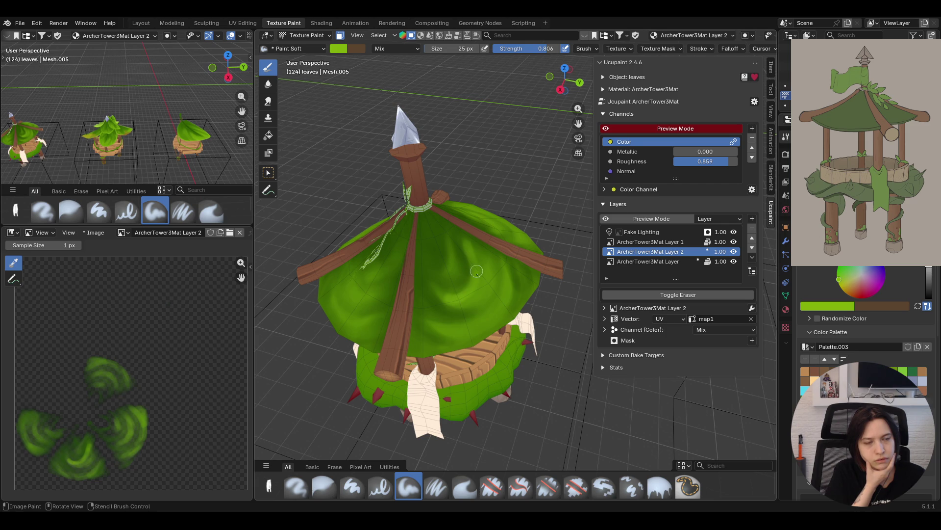
{"action": "mouse_move", "coordinate": [463, 324]}
{"action": "left_mouse_down"}
{"action": "mouse_move", "coordinate": [451, 328]}
{"action": "mouse_move", "coordinate": [471, 322]}
{"action": "left_mouse_up"}
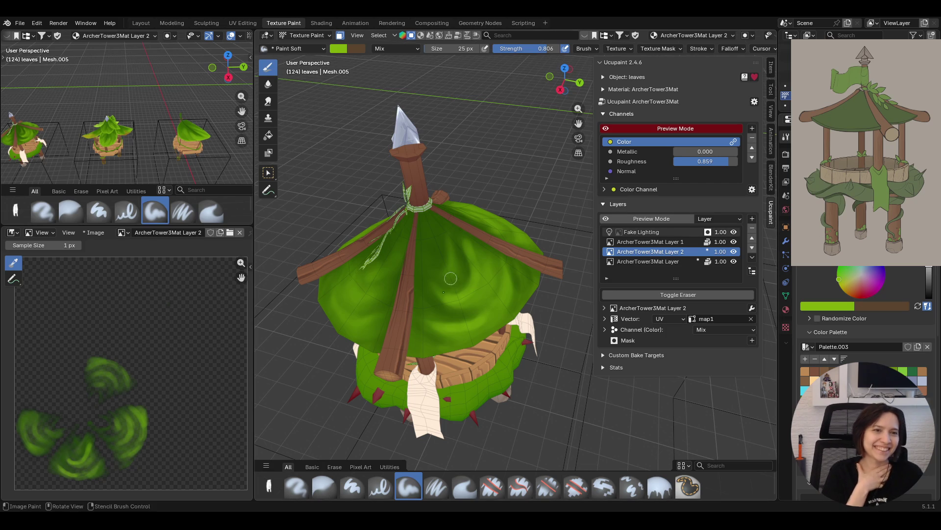
{"action": "left_click", "coordinate": [436, 487]}
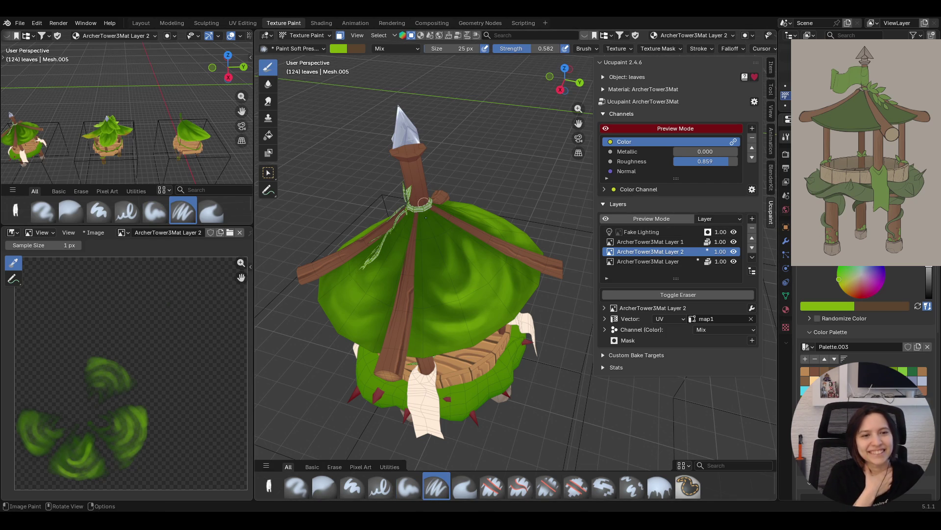
Paint one soft green stroke across the roof, then switch to the Blur brush at 1.000 strength
{"action": "mouse_move", "coordinate": [450, 251]}
{"action": "left_mouse_down"}
{"action": "mouse_move", "coordinate": [440, 272]}
{"action": "mouse_move", "coordinate": [448, 235]}
{"action": "mouse_move", "coordinate": [467, 245]}
{"action": "mouse_move", "coordinate": [468, 263]}
{"action": "left_mouse_up"}
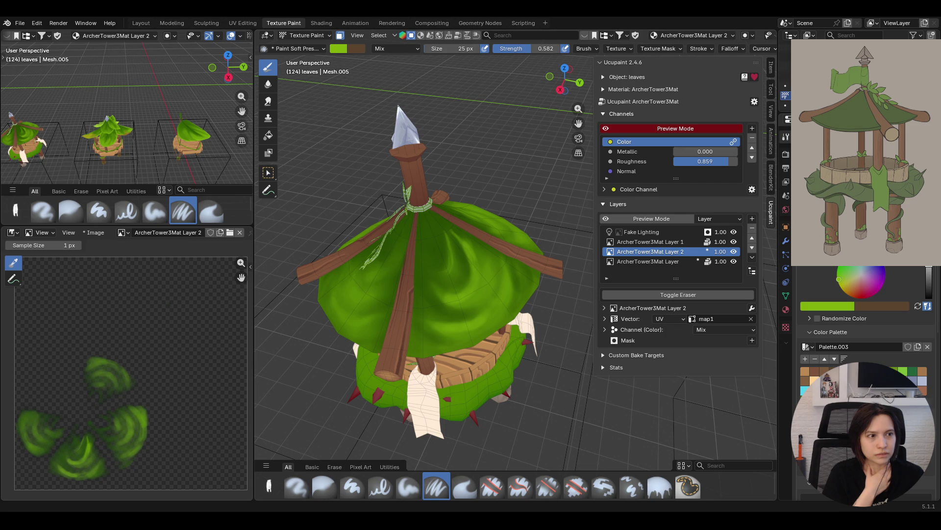
{"action": "middle_click_drag", "start_coordinate": [461, 326], "coordinate": [410, 327]}
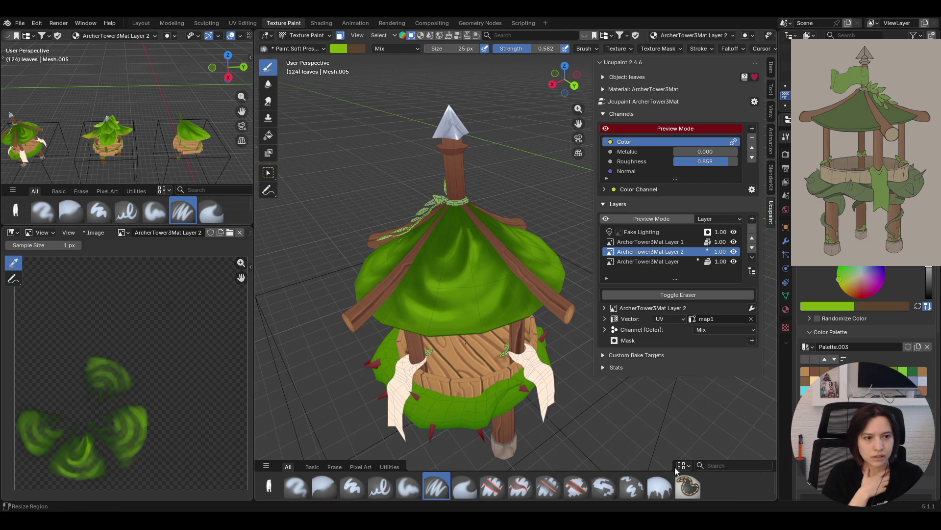
{"action": "left_click", "coordinate": [324, 486]}
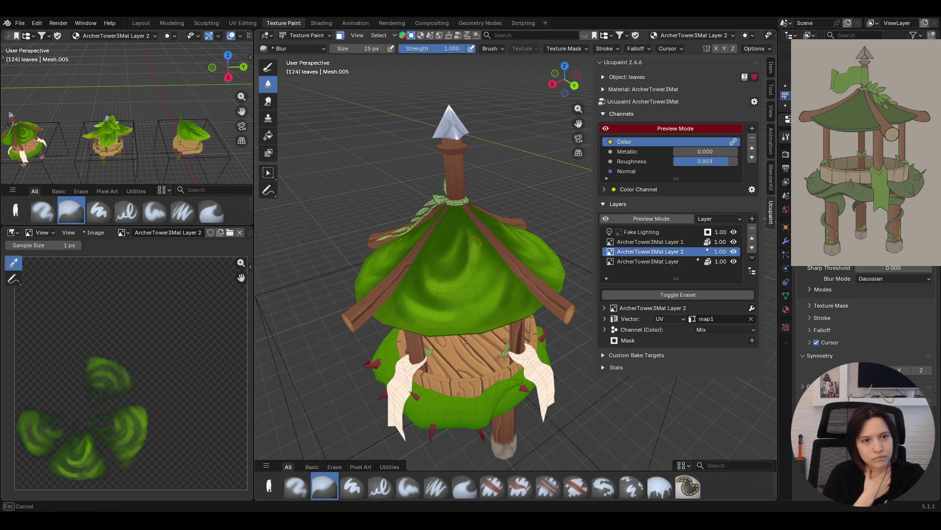
Blur the roof's shading strokes toward its centre, then return to Paint Soft
{"action": "left_click_drag", "start_coordinate": [426, 268], "coordinate": [403, 296]}
{"action": "left_click_drag", "start_coordinate": [528, 301], "coordinate": [469, 281]}
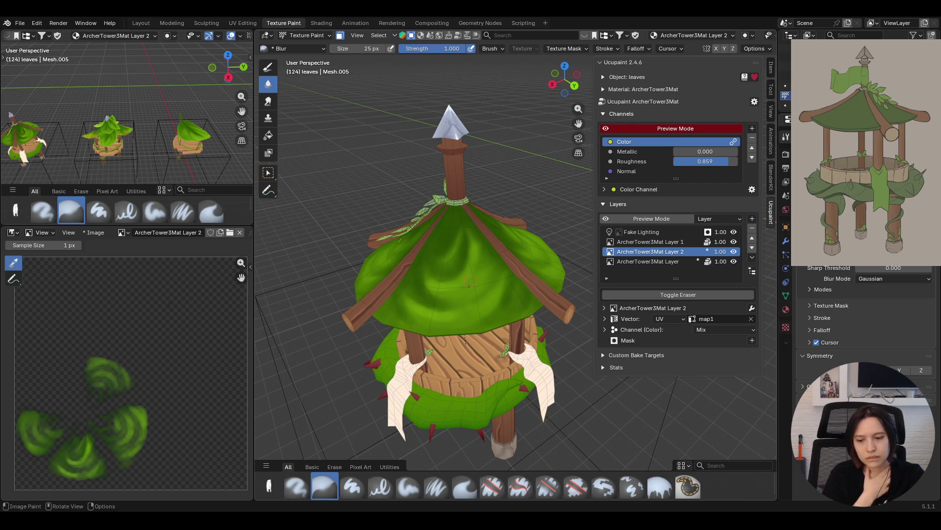
{"action": "left_click", "coordinate": [402, 490]}
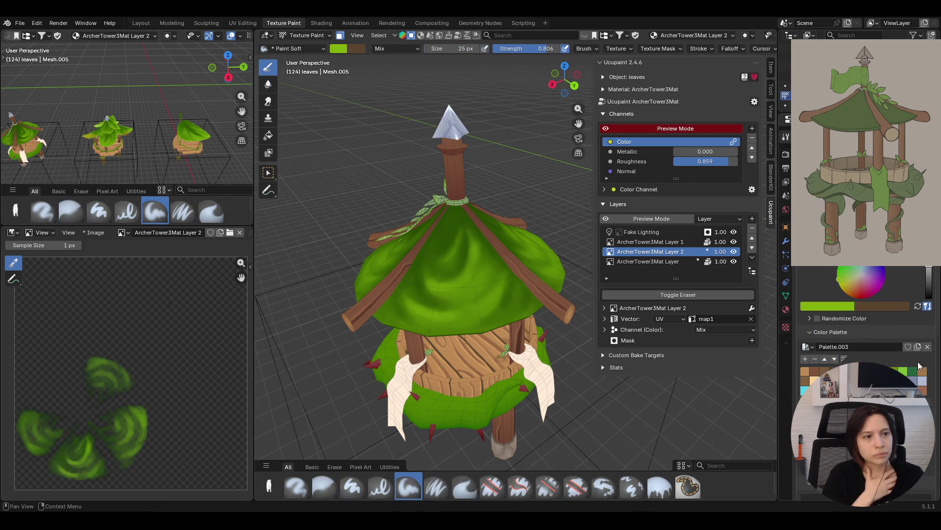
Enlarge the brush to 66 px and paint a broad bright green stroke across the roof
{"action": "left_click", "coordinate": [912, 371]}
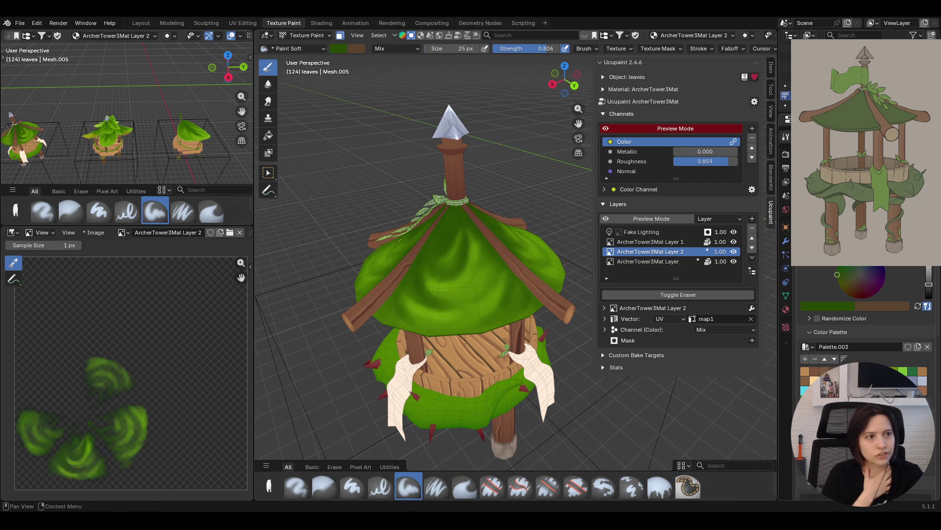
{"action": "key", "text": "f"}
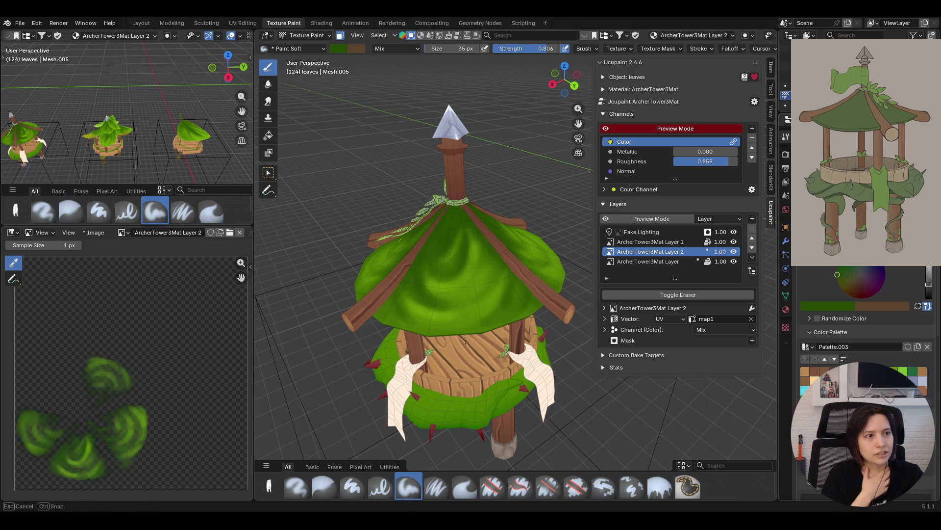
{"action": "left_click", "coordinate": [903, 371]}
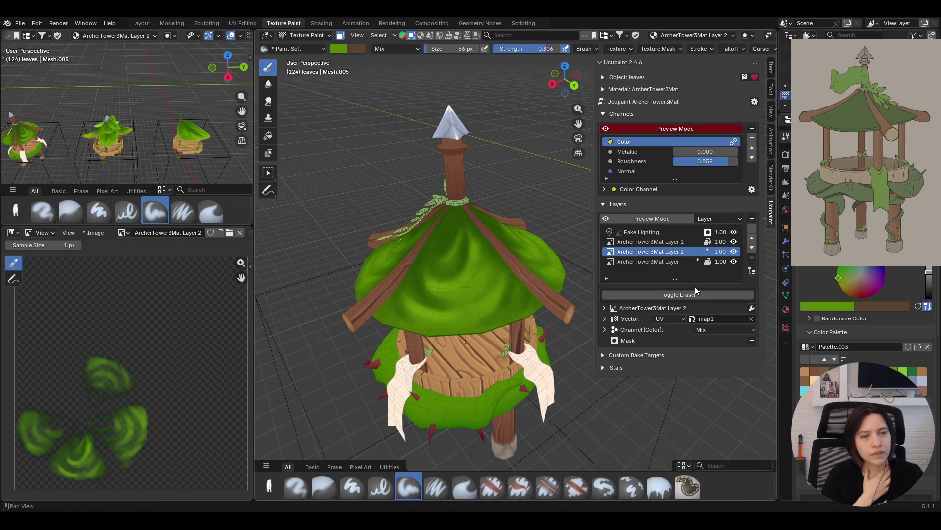
{"action": "mouse_move", "coordinate": [419, 280]}
{"action": "left_mouse_down"}
{"action": "mouse_move", "coordinate": [445, 309]}
{"action": "mouse_move", "coordinate": [404, 302]}
{"action": "mouse_move", "coordinate": [444, 266]}
{"action": "mouse_move", "coordinate": [486, 284]}
{"action": "mouse_move", "coordinate": [503, 315]}
{"action": "mouse_move", "coordinate": [521, 300]}
{"action": "mouse_move", "coordinate": [500, 307]}
{"action": "mouse_move", "coordinate": [532, 297]}
{"action": "left_mouse_up"}
{"action": "mouse_move", "coordinate": [373, 235]}
{"action": "middle_mouse_down"}
{"action": "mouse_move", "coordinate": [371, 349]}
{"action": "mouse_move", "coordinate": [348, 284]}
{"action": "mouse_move", "coordinate": [328, 279]}
{"action": "mouse_move", "coordinate": [285, 338]}
{"action": "mouse_move", "coordinate": [327, 293]}
{"action": "middle_mouse_up"}
{"action": "mouse_move", "coordinate": [356, 263]}
{"action": "middle_mouse_down"}
{"action": "mouse_move", "coordinate": [287, 288]}
{"action": "mouse_move", "coordinate": [318, 264]}
{"action": "mouse_move", "coordinate": [344, 227]}
{"action": "mouse_move", "coordinate": [491, 232]}
{"action": "mouse_move", "coordinate": [371, 330]}
{"action": "mouse_move", "coordinate": [390, 366]}
{"action": "mouse_move", "coordinate": [238, 394]}
{"action": "mouse_move", "coordinate": [411, 224]}
{"action": "middle_mouse_up"}
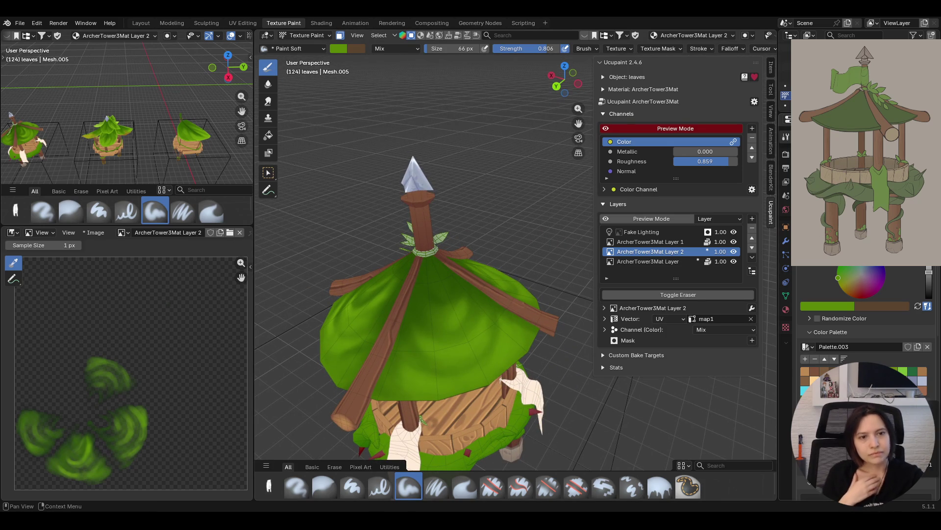
Paint darker green strokes down the roof, lowering brush strength to 0.745
{"action": "mouse_move", "coordinate": [428, 296]}
{"action": "left_mouse_down"}
{"action": "mouse_move", "coordinate": [434, 318]}
{"action": "mouse_move", "coordinate": [421, 304]}
{"action": "mouse_move", "coordinate": [411, 348]}
{"action": "mouse_move", "coordinate": [469, 375]}
{"action": "mouse_move", "coordinate": [503, 310]}
{"action": "mouse_move", "coordinate": [480, 322]}
{"action": "mouse_move", "coordinate": [471, 314]}
{"action": "mouse_move", "coordinate": [461, 346]}
{"action": "mouse_move", "coordinate": [404, 381]}
{"action": "mouse_move", "coordinate": [412, 398]}
{"action": "left_mouse_up"}
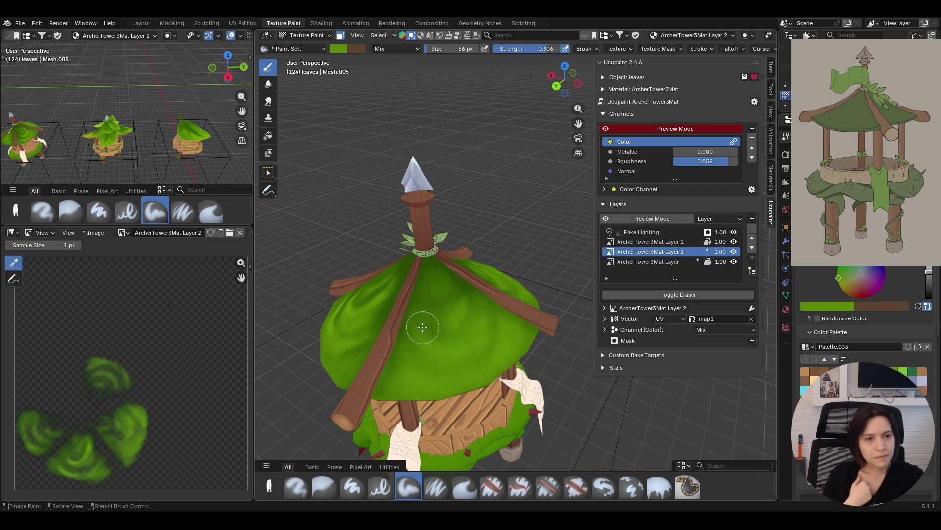
{"action": "left_click_drag", "start_coordinate": [929, 271], "coordinate": [928, 284]}
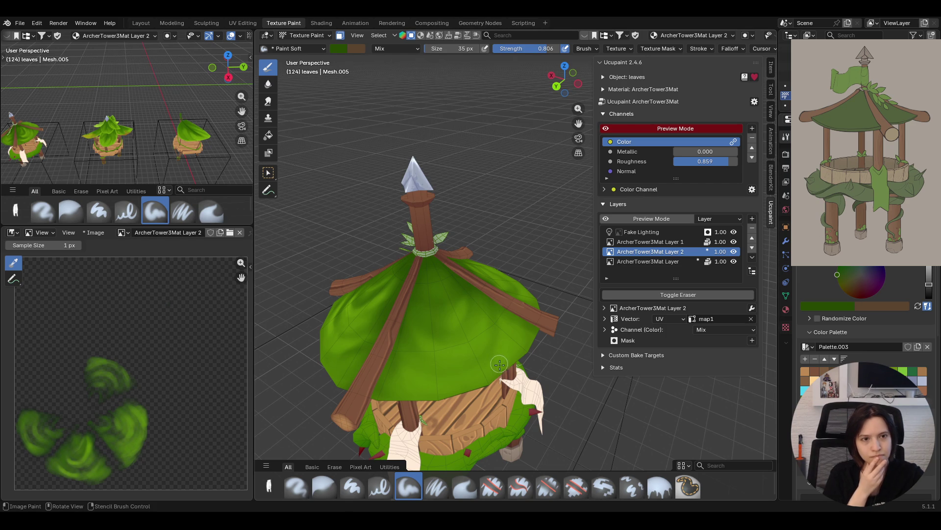
{"action": "mouse_move", "coordinate": [472, 309]}
{"action": "left_mouse_down"}
{"action": "mouse_move", "coordinate": [451, 335]}
{"action": "mouse_move", "coordinate": [467, 327]}
{"action": "left_mouse_up"}
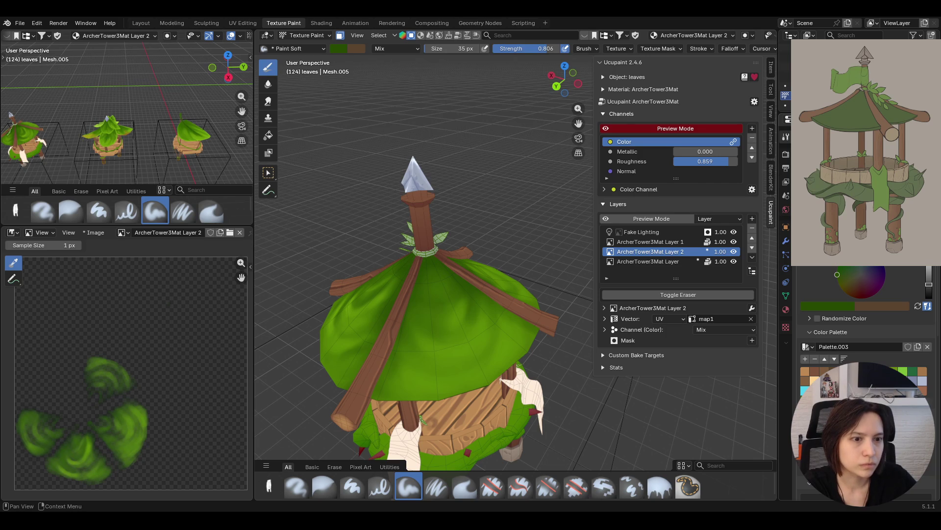
{"action": "left_click_drag", "start_coordinate": [527, 49], "coordinate": [523, 49]}
{"action": "mouse_move", "coordinate": [496, 319]}
{"action": "left_mouse_down"}
{"action": "mouse_move", "coordinate": [501, 342]}
{"action": "mouse_move", "coordinate": [517, 324]}
{"action": "mouse_move", "coordinate": [508, 349]}
{"action": "left_mouse_up"}
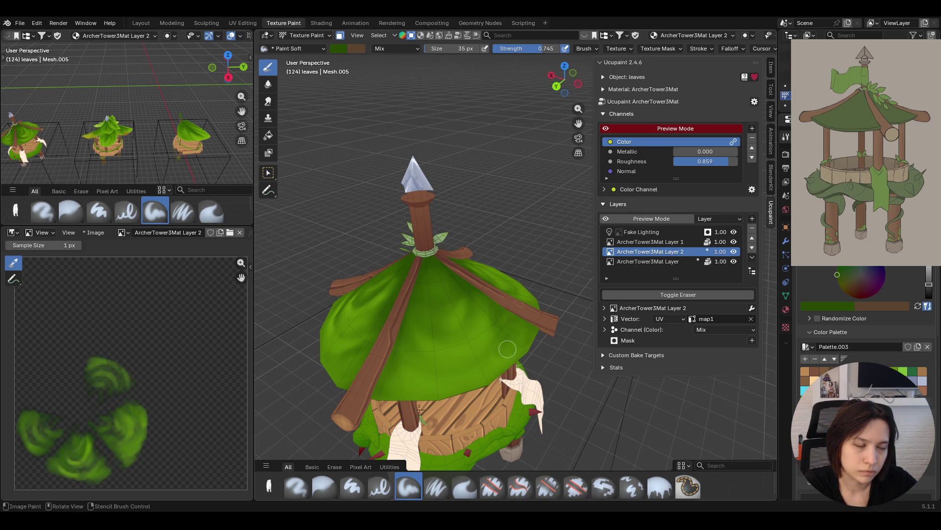
Blur the fresh dark strokes into the surrounding roof paint
{"action": "left_click", "coordinate": [324, 486]}
{"action": "left_click_drag", "start_coordinate": [449, 268], "coordinate": [513, 334]}
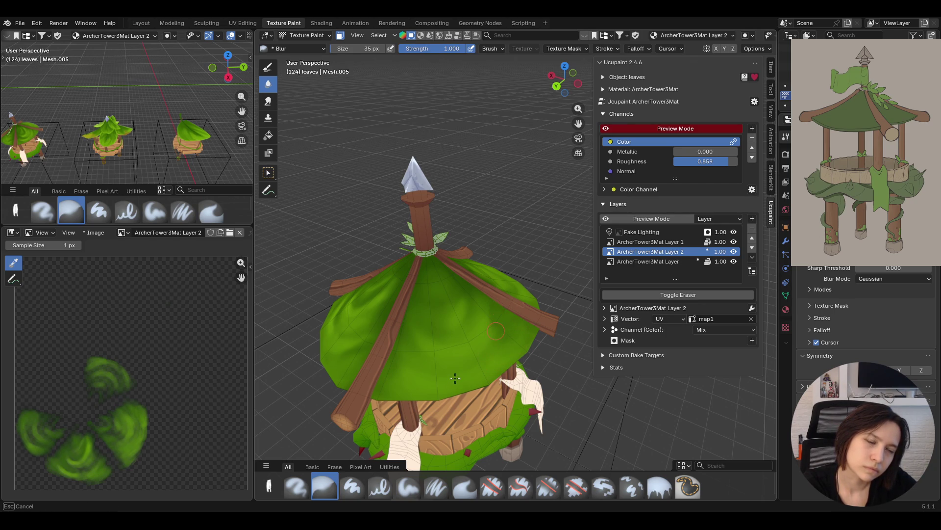
{"action": "mouse_move", "coordinate": [455, 377]}
{"action": "middle_mouse_down"}
{"action": "mouse_move", "coordinate": [518, 314]}
{"action": "mouse_move", "coordinate": [515, 328]}
{"action": "middle_mouse_up"}
Paint more dark shading on the leaves with Paint Soft and blur it in
{"action": "left_click", "coordinate": [409, 487]}
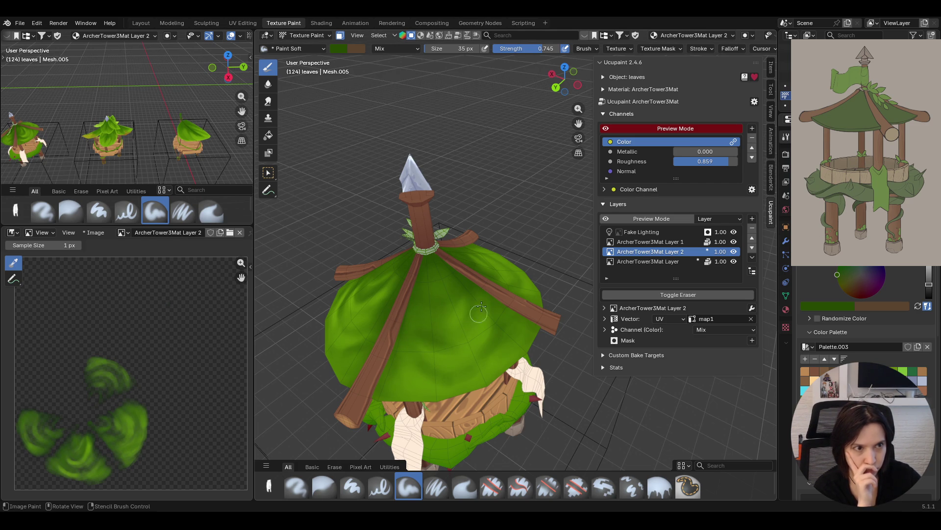
{"action": "mouse_move", "coordinate": [481, 296]}
{"action": "left_mouse_down"}
{"action": "mouse_move", "coordinate": [450, 282]}
{"action": "mouse_move", "coordinate": [440, 309]}
{"action": "mouse_move", "coordinate": [447, 273]}
{"action": "mouse_move", "coordinate": [464, 324]}
{"action": "mouse_move", "coordinate": [509, 322]}
{"action": "mouse_move", "coordinate": [493, 361]}
{"action": "left_mouse_up"}
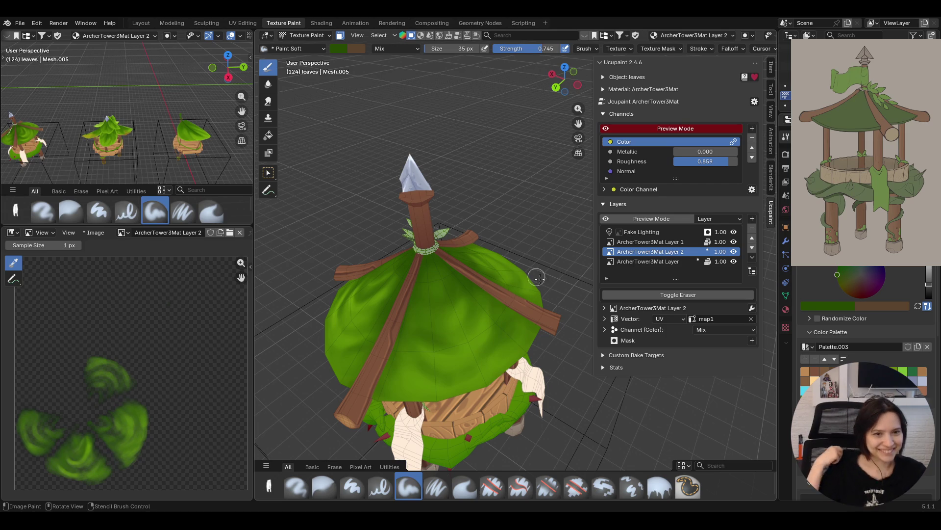
{"action": "mouse_move", "coordinate": [404, 352]}
{"action": "left_mouse_down"}
{"action": "mouse_move", "coordinate": [388, 389]}
{"action": "mouse_move", "coordinate": [395, 356]}
{"action": "left_mouse_up"}
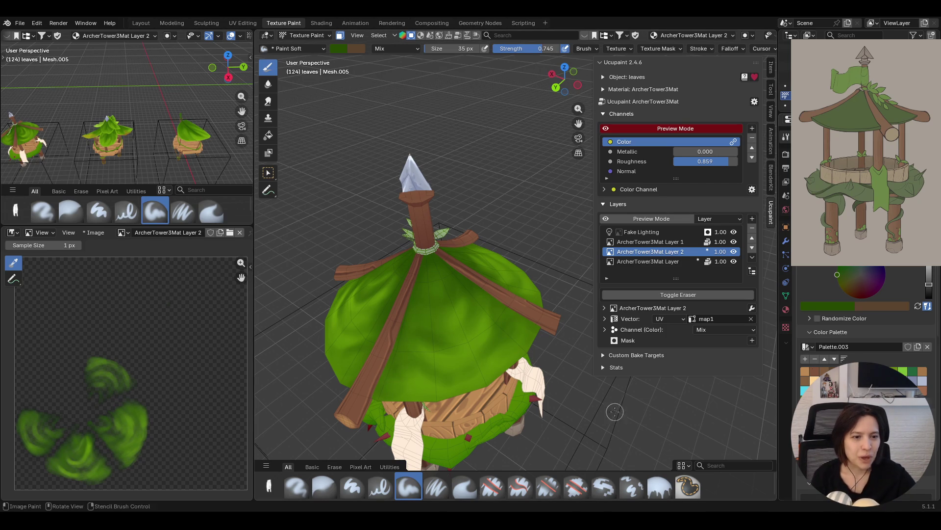
{"action": "left_click", "coordinate": [325, 494]}
{"action": "mouse_move", "coordinate": [380, 383]}
{"action": "left_mouse_down"}
{"action": "mouse_move", "coordinate": [400, 363]}
{"action": "mouse_move", "coordinate": [394, 391]}
{"action": "mouse_move", "coordinate": [395, 379]}
{"action": "left_mouse_up"}
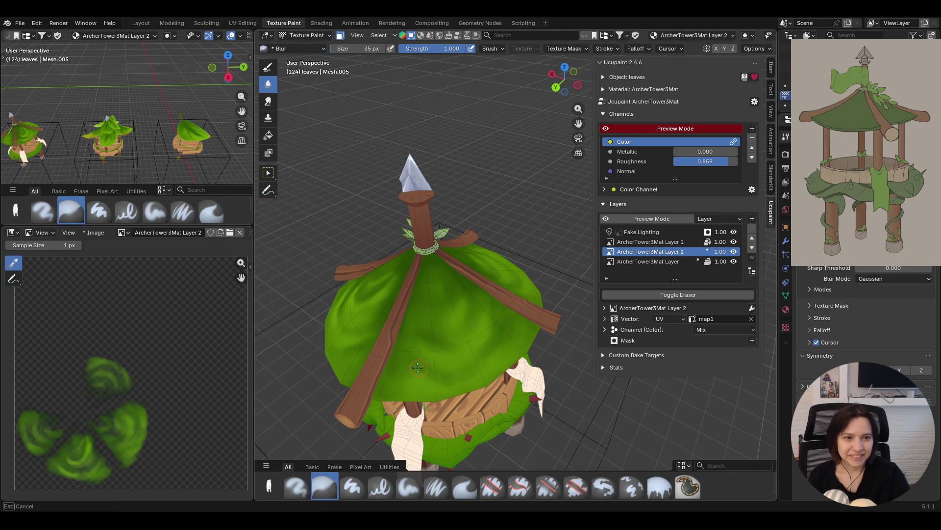
Blur the green leaf paint smooth across the roof, then switch back to Paint Soft at 0.745
{"action": "left_click_drag", "start_coordinate": [514, 318], "coordinate": [509, 311]}
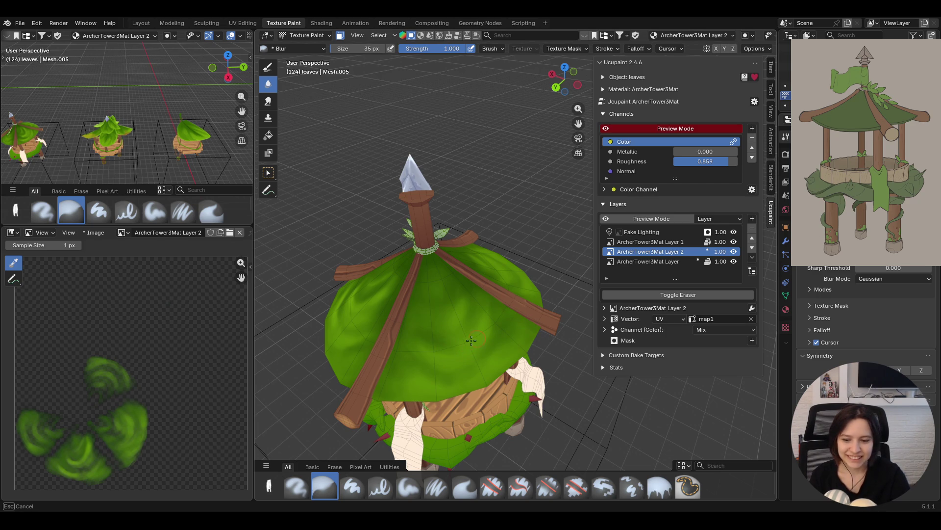
{"action": "left_click_drag", "start_coordinate": [469, 343], "coordinate": [557, 229]}
{"action": "left_click_drag", "start_coordinate": [462, 308], "coordinate": [469, 334]}
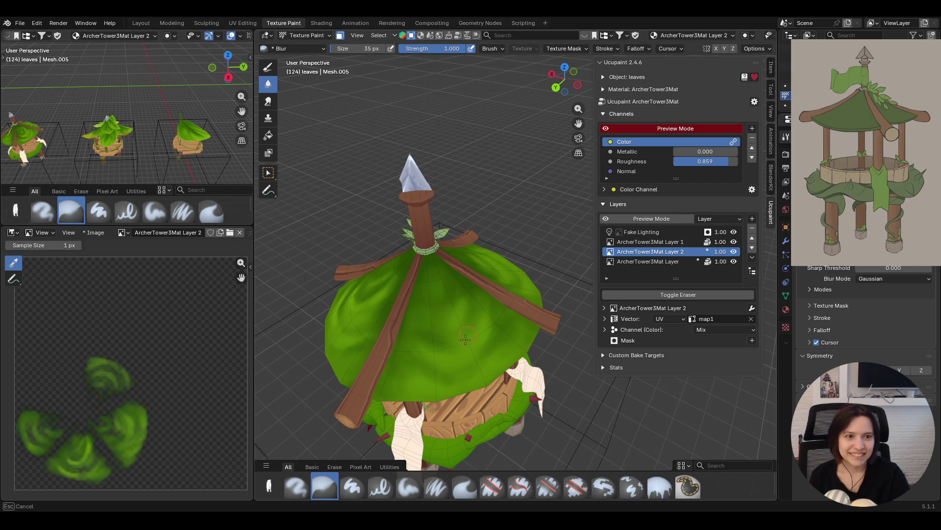
{"action": "mouse_move", "coordinate": [429, 342]}
{"action": "left_mouse_down"}
{"action": "mouse_move", "coordinate": [472, 343]}
{"action": "mouse_move", "coordinate": [462, 355]}
{"action": "mouse_move", "coordinate": [492, 357]}
{"action": "mouse_move", "coordinate": [460, 388]}
{"action": "mouse_move", "coordinate": [476, 383]}
{"action": "mouse_move", "coordinate": [428, 376]}
{"action": "mouse_move", "coordinate": [479, 379]}
{"action": "left_mouse_up"}
{"action": "mouse_move", "coordinate": [480, 380]}
{"action": "middle_mouse_down"}
{"action": "mouse_move", "coordinate": [479, 356]}
{"action": "mouse_move", "coordinate": [457, 455]}
{"action": "mouse_move", "coordinate": [447, 402]}
{"action": "mouse_move", "coordinate": [475, 384]}
{"action": "middle_mouse_up"}
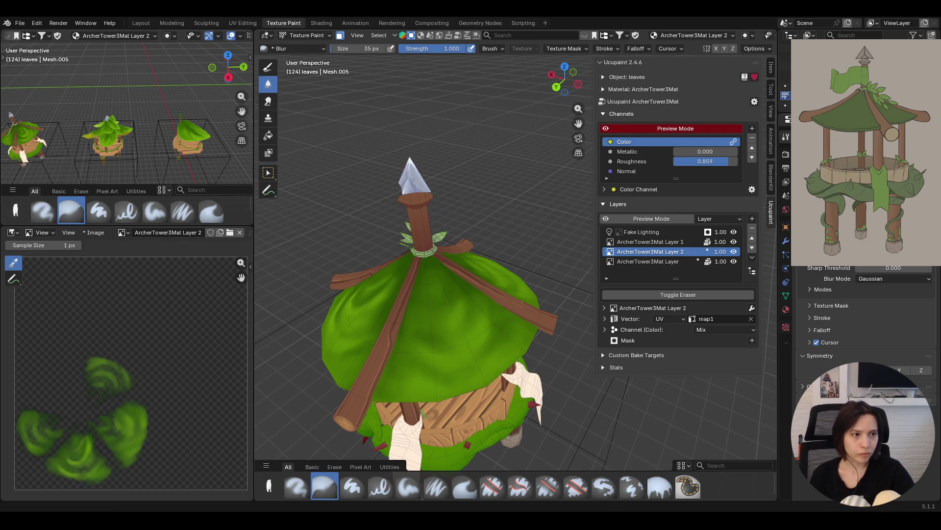
{"action": "middle_click_drag", "start_coordinate": [471, 361], "coordinate": [484, 349]}
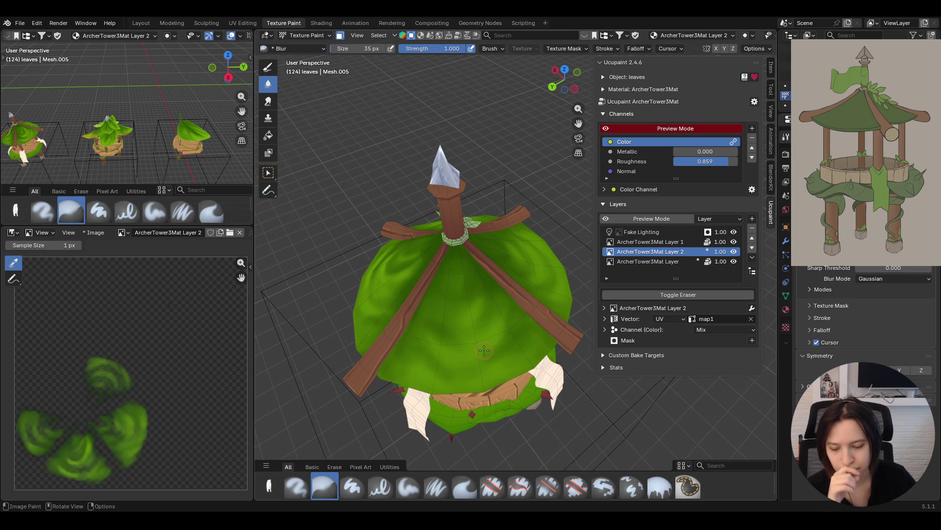
{"action": "middle_click_drag", "start_coordinate": [470, 325], "coordinate": [455, 460]}
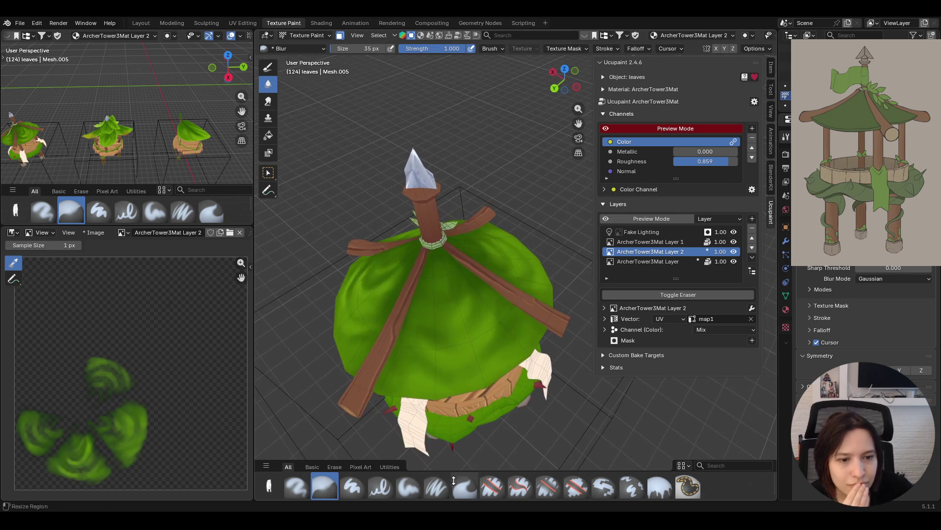
{"action": "left_click", "coordinate": [416, 486]}
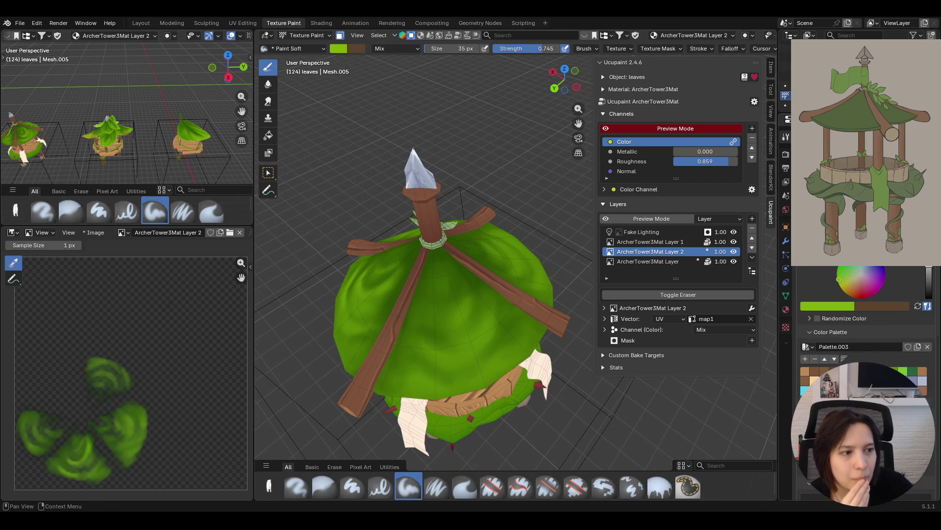
Paint soft green strokes over the leaves from side and top-down angles
{"action": "mouse_move", "coordinate": [424, 352]}
{"action": "left_mouse_down"}
{"action": "mouse_move", "coordinate": [417, 346]}
{"action": "mouse_move", "coordinate": [468, 367]}
{"action": "mouse_move", "coordinate": [453, 357]}
{"action": "mouse_move", "coordinate": [496, 307]}
{"action": "mouse_move", "coordinate": [465, 354]}
{"action": "left_mouse_up"}
{"action": "mouse_move", "coordinate": [487, 307]}
{"action": "left_mouse_down"}
{"action": "mouse_move", "coordinate": [490, 300]}
{"action": "mouse_move", "coordinate": [480, 358]}
{"action": "mouse_move", "coordinate": [480, 319]}
{"action": "mouse_move", "coordinate": [467, 295]}
{"action": "mouse_move", "coordinate": [446, 328]}
{"action": "mouse_move", "coordinate": [468, 301]}
{"action": "mouse_move", "coordinate": [416, 316]}
{"action": "mouse_move", "coordinate": [461, 320]}
{"action": "mouse_move", "coordinate": [453, 306]}
{"action": "left_mouse_up"}
{"action": "mouse_move", "coordinate": [481, 225]}
{"action": "middle_mouse_down"}
{"action": "mouse_move", "coordinate": [324, 284]}
{"action": "mouse_move", "coordinate": [507, 240]}
{"action": "middle_mouse_up"}
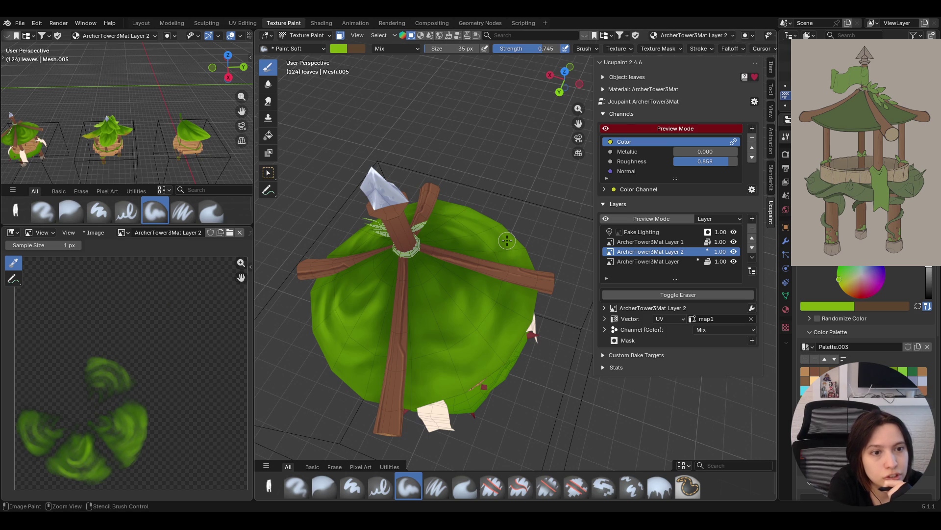
{"action": "mouse_move", "coordinate": [446, 282]}
{"action": "middle_mouse_down"}
{"action": "mouse_move", "coordinate": [435, 204]}
{"action": "mouse_move", "coordinate": [538, 178]}
{"action": "mouse_move", "coordinate": [569, 159]}
{"action": "mouse_move", "coordinate": [418, 294]}
{"action": "mouse_move", "coordinate": [472, 268]}
{"action": "mouse_move", "coordinate": [559, 290]}
{"action": "mouse_move", "coordinate": [622, 278]}
{"action": "mouse_move", "coordinate": [581, 313]}
{"action": "mouse_move", "coordinate": [441, 299]}
{"action": "mouse_move", "coordinate": [489, 333]}
{"action": "mouse_move", "coordinate": [510, 277]}
{"action": "mouse_move", "coordinate": [669, 370]}
{"action": "mouse_move", "coordinate": [590, 381]}
{"action": "mouse_move", "coordinate": [554, 320]}
{"action": "middle_mouse_up"}
{"action": "scroll", "coordinate": [511, 277], "scroll_direction": "down", "scroll_amount": 5}
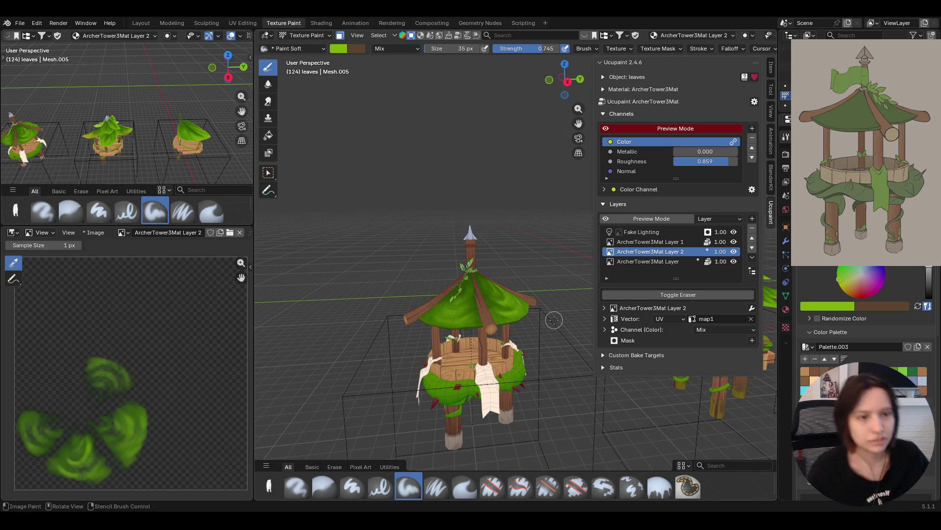
{"action": "mouse_move", "coordinate": [528, 283]}
{"action": "middle_mouse_down"}
{"action": "mouse_move", "coordinate": [492, 315]}
{"action": "mouse_move", "coordinate": [538, 290]}
{"action": "mouse_move", "coordinate": [540, 313]}
{"action": "mouse_move", "coordinate": [539, 274]}
{"action": "mouse_move", "coordinate": [541, 421]}
{"action": "mouse_move", "coordinate": [518, 212]}
{"action": "mouse_move", "coordinate": [529, 195]}
{"action": "middle_mouse_up"}
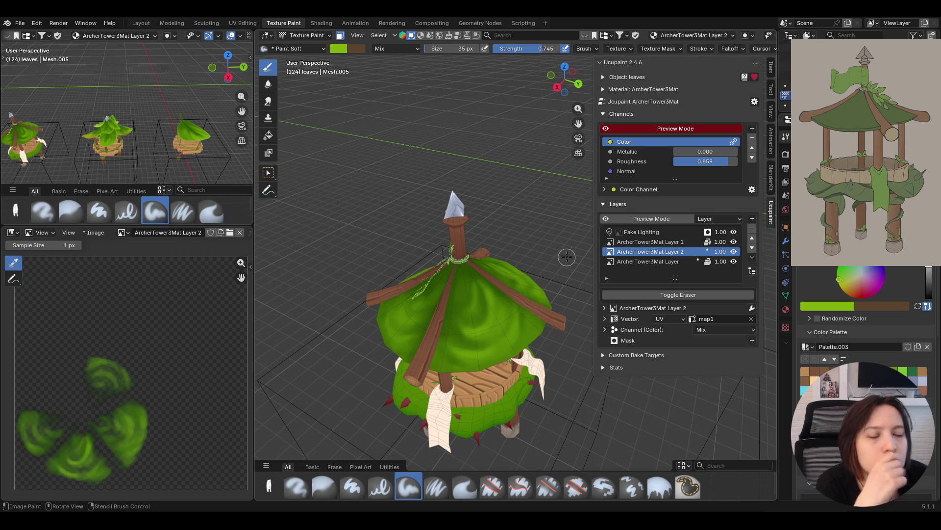
{"action": "mouse_move", "coordinate": [571, 379]}
{"action": "middle_mouse_down"}
{"action": "mouse_move", "coordinate": [551, 352]}
{"action": "mouse_move", "coordinate": [652, 187]}
{"action": "middle_mouse_up"}
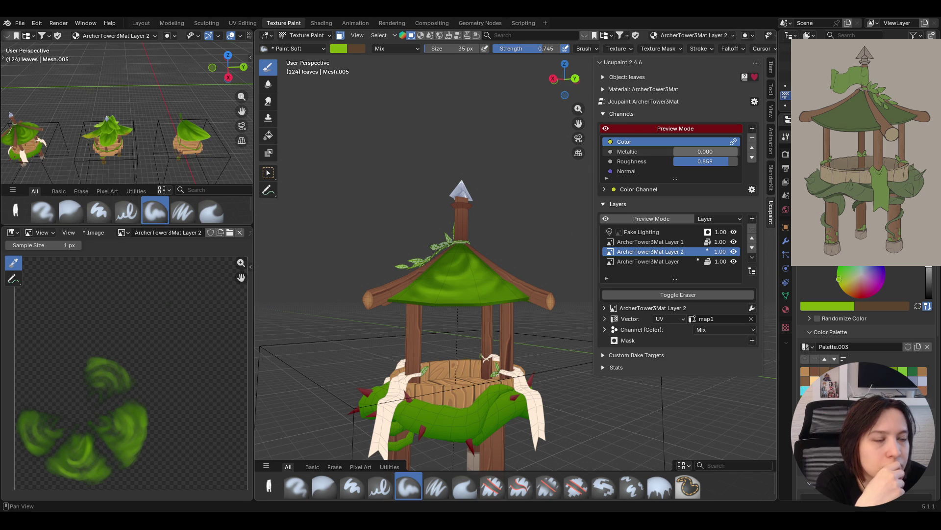
{"action": "left_click", "coordinate": [752, 129]}
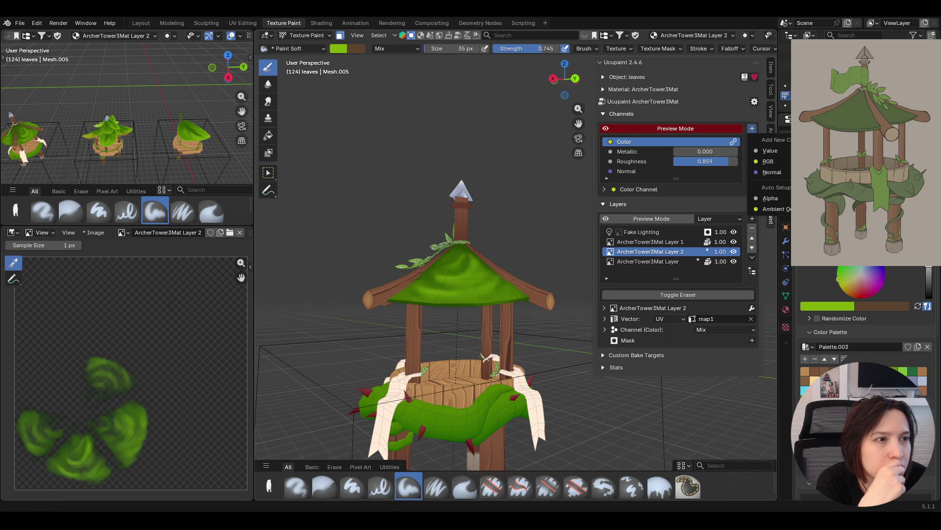
Add a first Alpha channel, then undo it
{"action": "left_click", "coordinate": [770, 199]}
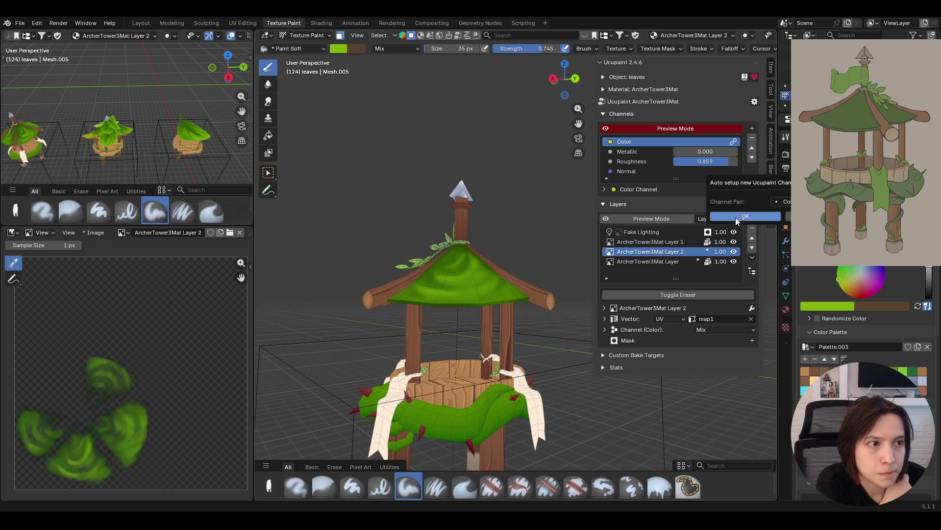
{"action": "left_click", "coordinate": [783, 201]}
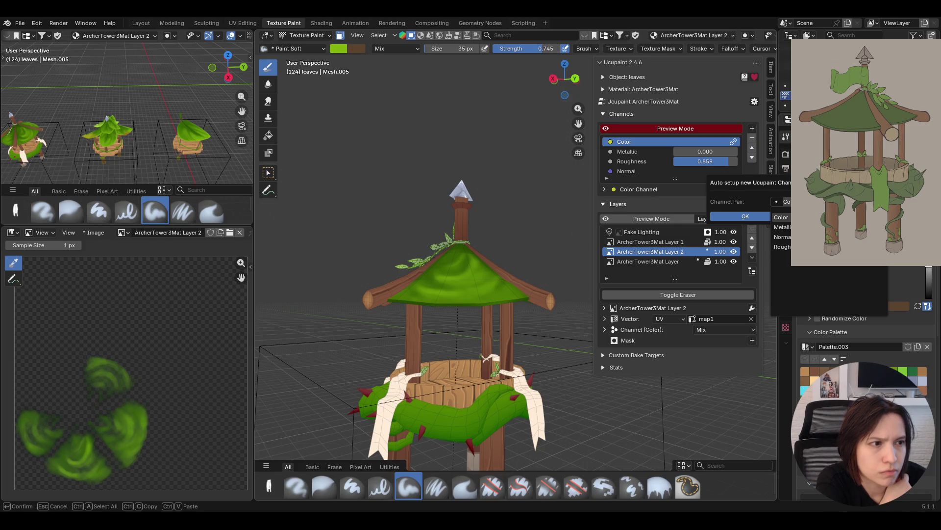
{"action": "left_click", "coordinate": [737, 218]}
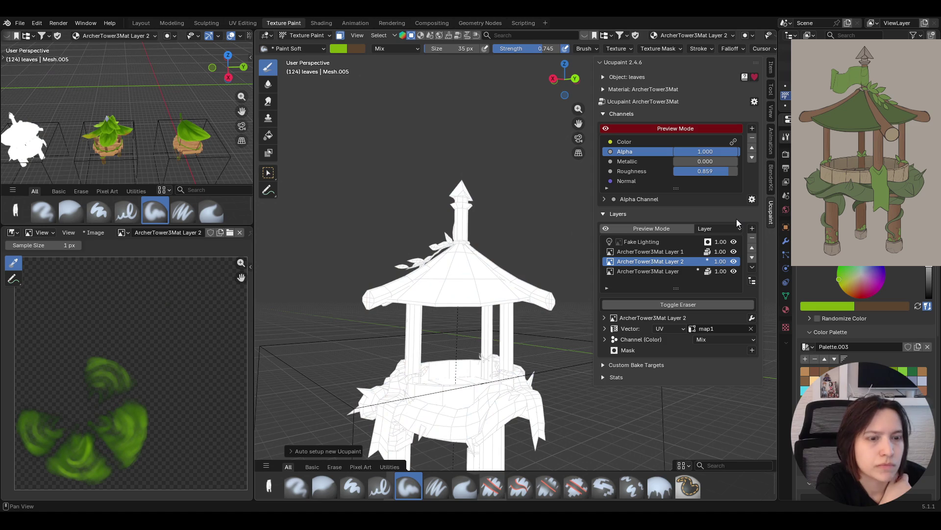
{"action": "mouse_move", "coordinate": [706, 151]}
{"action": "left_mouse_down"}
{"action": "mouse_move", "coordinate": [686, 151]}
{"action": "mouse_move", "coordinate": [711, 151]}
{"action": "left_mouse_up"}
{"action": "middle_click_drag", "start_coordinate": [568, 162], "coordinate": [584, 198]}
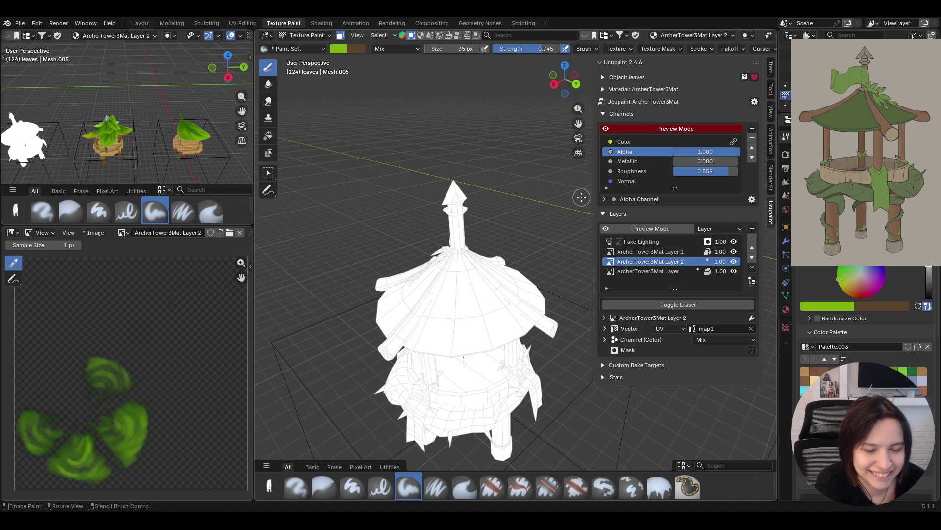
{"action": "key", "text": "ctrl+z"}
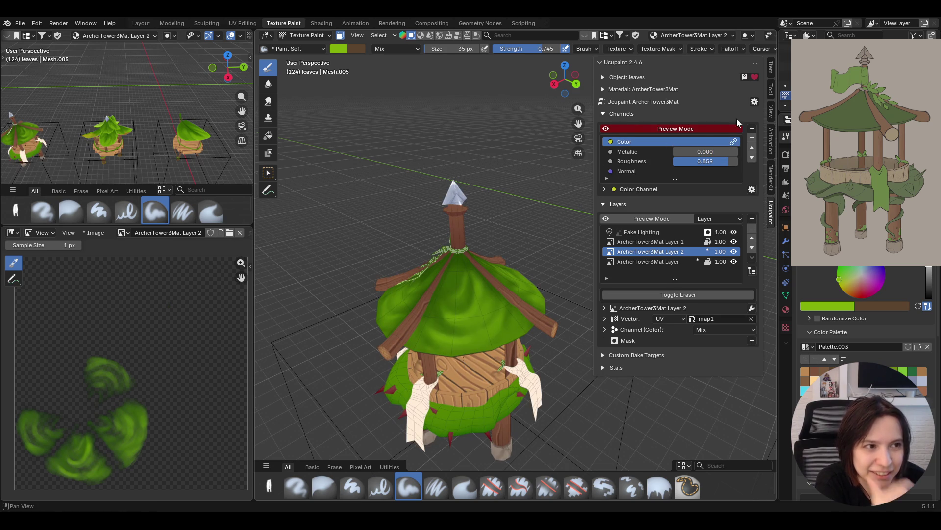
Add an Alpha channel paired with Color at value 1.000 and view the ArcherTower3Mat node tree
{"action": "left_click", "coordinate": [752, 129]}
{"action": "left_click", "coordinate": [782, 196]}
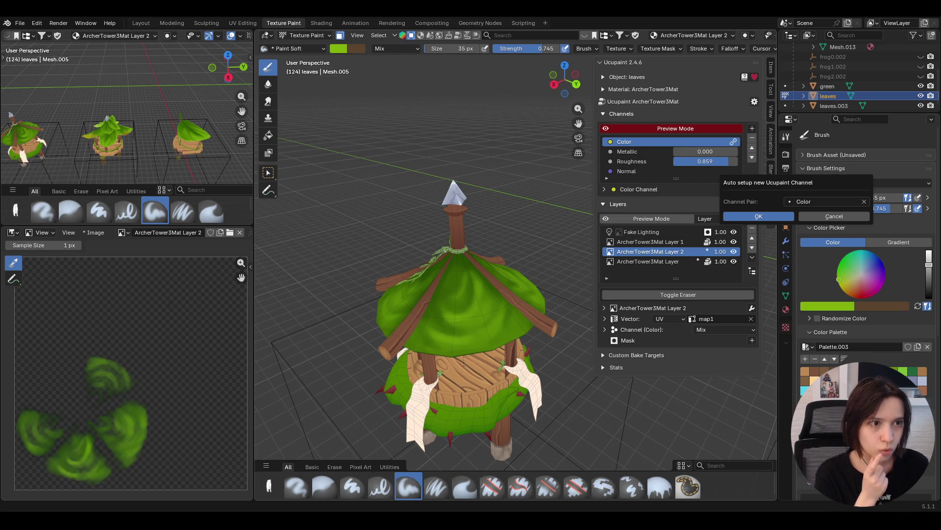
{"action": "left_click", "coordinate": [774, 217]}
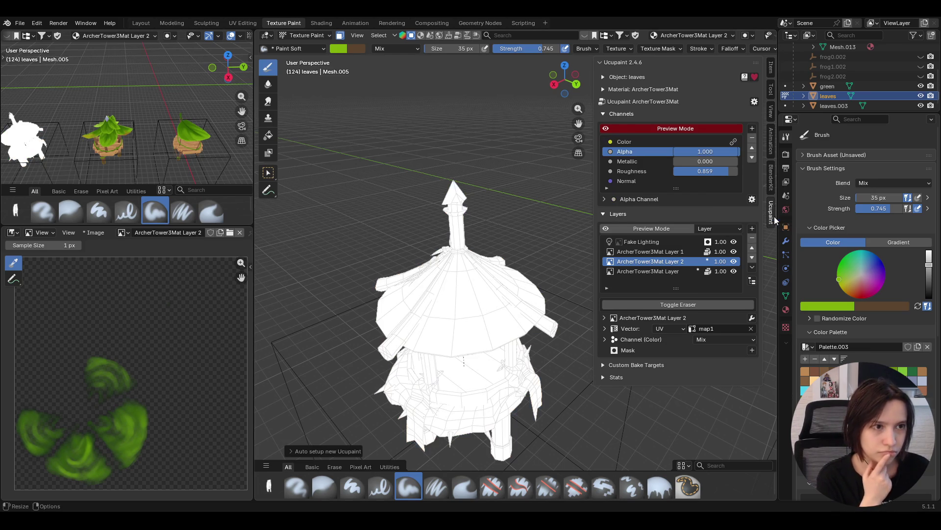
{"action": "mouse_move", "coordinate": [405, 321]}
{"action": "middle_mouse_down"}
{"action": "mouse_move", "coordinate": [431, 311]}
{"action": "mouse_move", "coordinate": [567, 201]}
{"action": "middle_mouse_up"}
{"action": "mouse_move", "coordinate": [706, 152]}
{"action": "left_mouse_down"}
{"action": "mouse_move", "coordinate": [662, 152]}
{"action": "mouse_move", "coordinate": [711, 152]}
{"action": "left_mouse_up"}
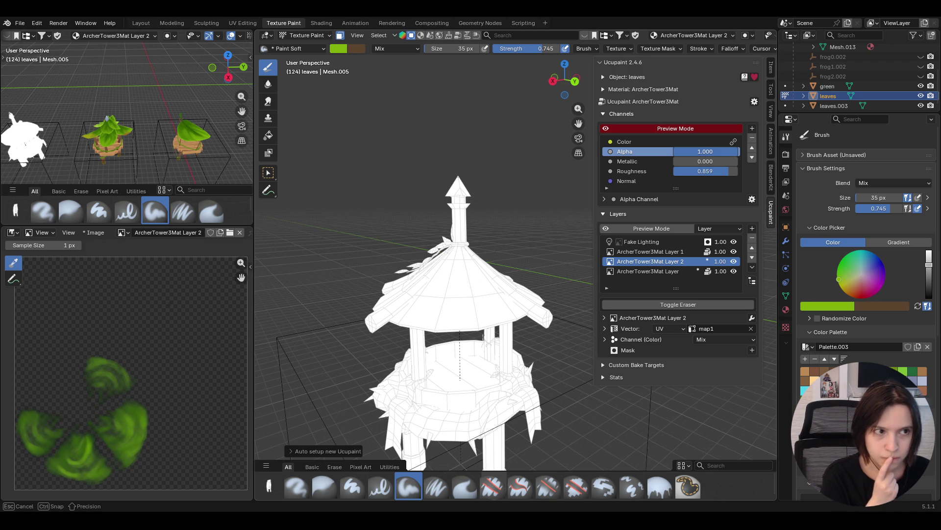
{"action": "left_click_drag", "start_coordinate": [706, 152], "coordinate": [706, 151]}
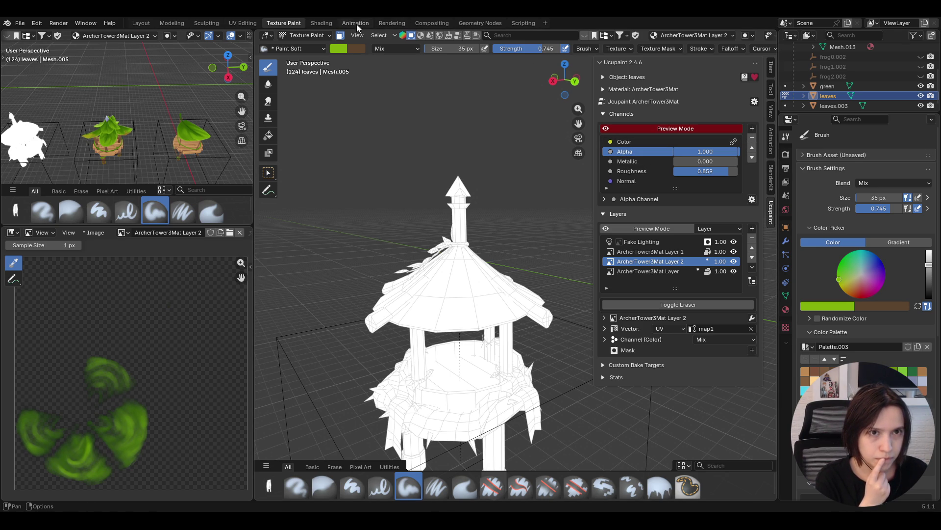
{"action": "left_click", "coordinate": [318, 25]}
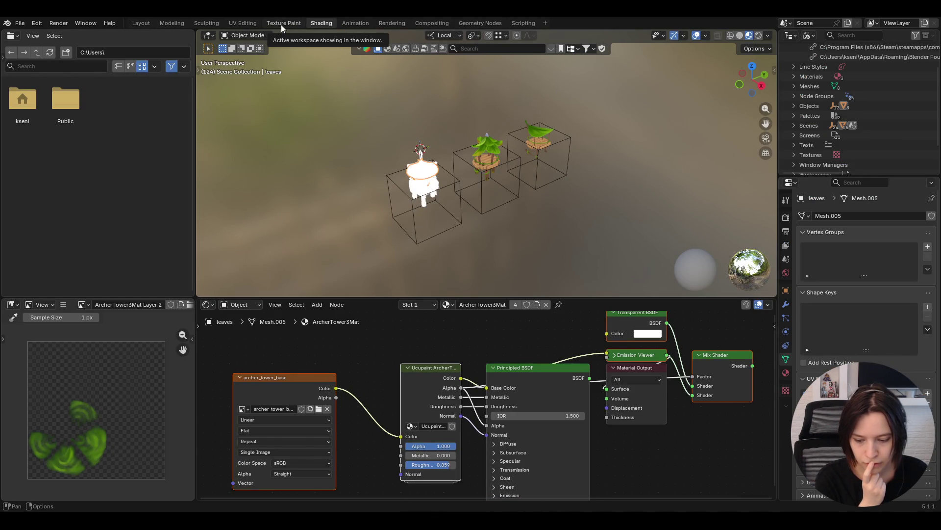
Back in Texture Paint, remove the Alpha channel and revert its addition
{"action": "left_click", "coordinate": [281, 24]}
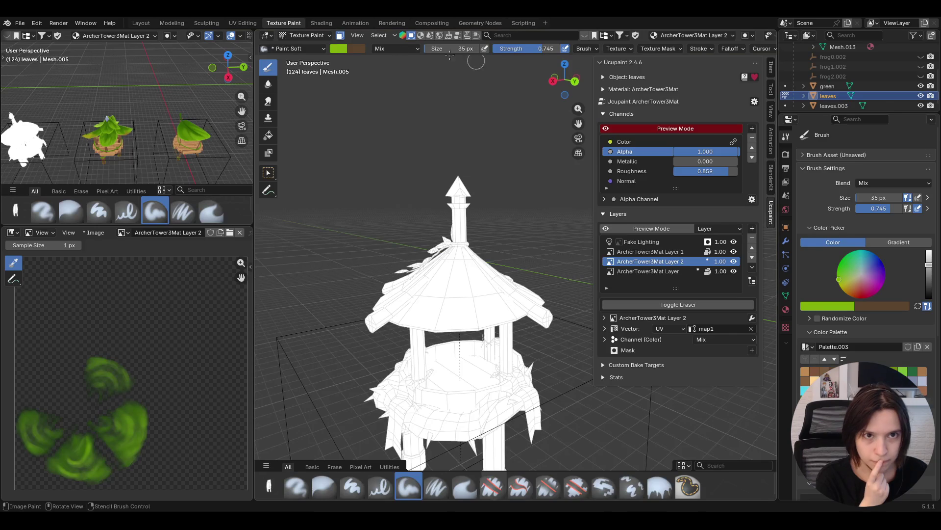
{"action": "left_click", "coordinate": [752, 138]}
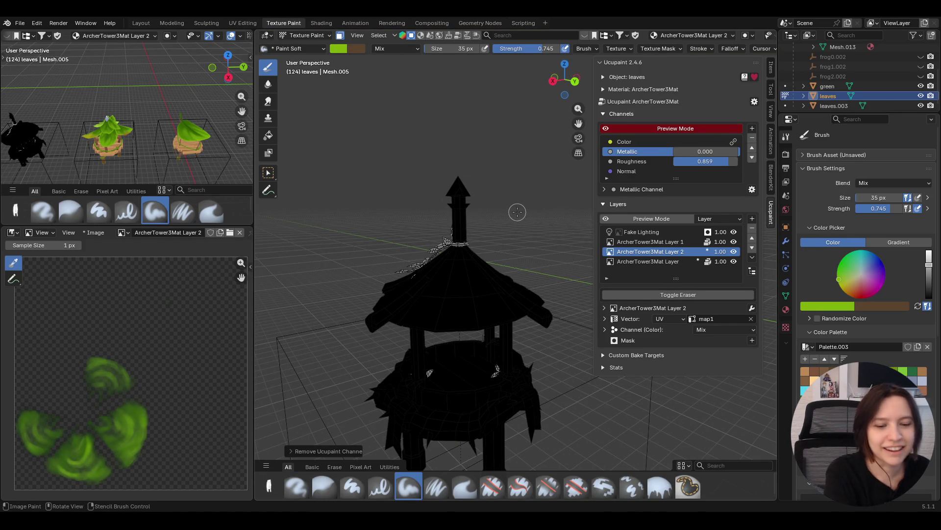
{"action": "key", "text": "ctrl+z"}
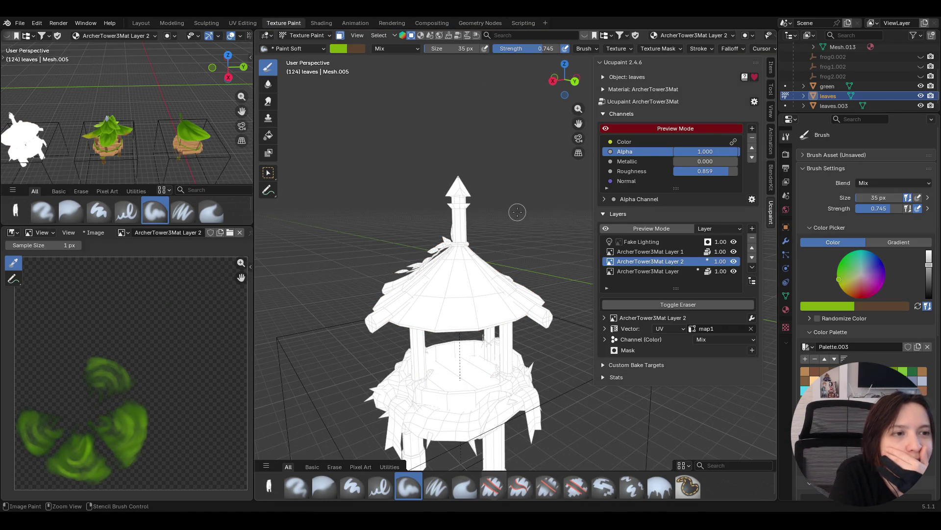
{"action": "key", "text": "ctrl+shift+z"}
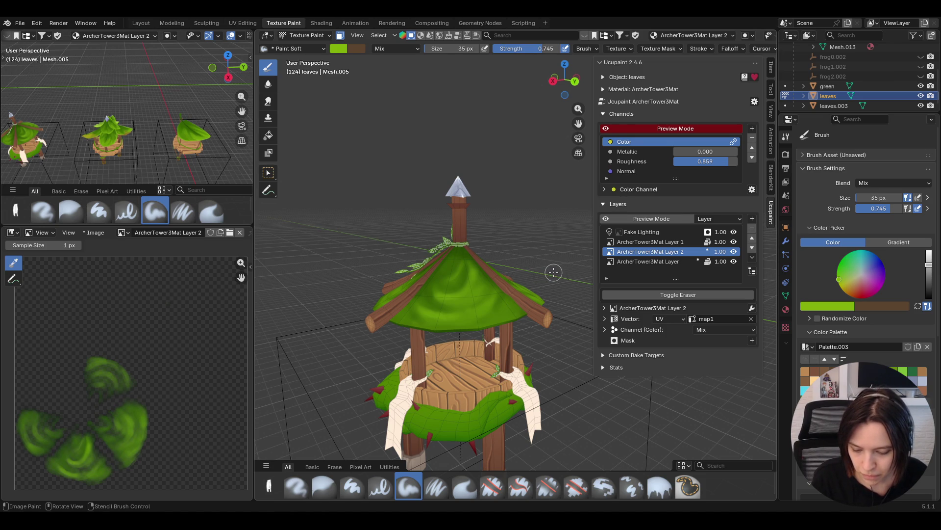
{"action": "middle_click_drag", "start_coordinate": [458, 297], "coordinate": [471, 357]}
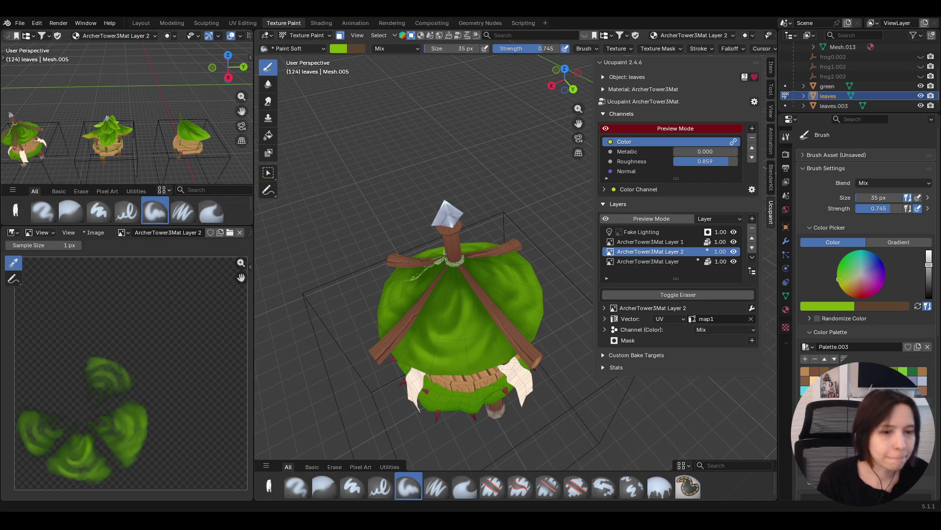
Paint soft green strokes over the upper leafy canopy on Layer 2
{"action": "mouse_move", "coordinate": [481, 363]}
{"action": "middle_mouse_down"}
{"action": "mouse_move", "coordinate": [505, 429]}
{"action": "mouse_move", "coordinate": [472, 290]}
{"action": "middle_mouse_up"}
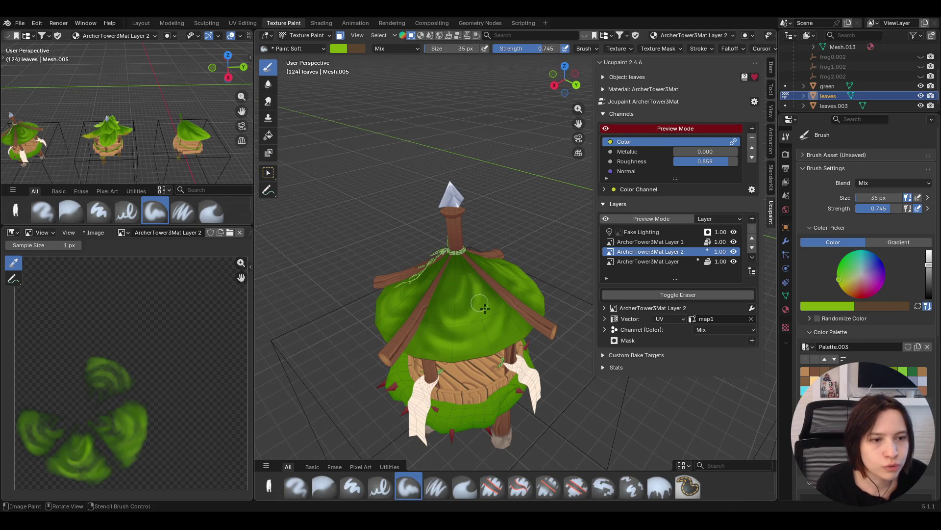
{"action": "mouse_move", "coordinate": [536, 320]}
{"action": "middle_mouse_down"}
{"action": "mouse_move", "coordinate": [539, 353]}
{"action": "mouse_move", "coordinate": [564, 373]}
{"action": "mouse_move", "coordinate": [594, 321]}
{"action": "mouse_move", "coordinate": [604, 363]}
{"action": "mouse_move", "coordinate": [617, 365]}
{"action": "mouse_move", "coordinate": [666, 319]}
{"action": "mouse_move", "coordinate": [524, 343]}
{"action": "mouse_move", "coordinate": [413, 329]}
{"action": "middle_mouse_up"}
{"action": "mouse_move", "coordinate": [483, 317]}
{"action": "middle_mouse_down"}
{"action": "mouse_move", "coordinate": [522, 359]}
{"action": "mouse_move", "coordinate": [515, 356]}
{"action": "middle_mouse_up"}
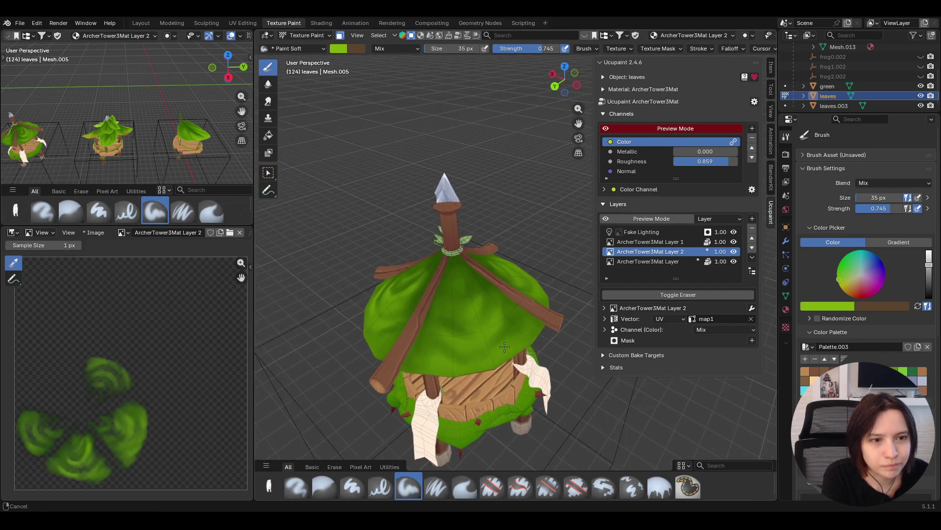
{"action": "scroll", "coordinate": [506, 353], "scroll_direction": "up", "scroll_amount": 3}
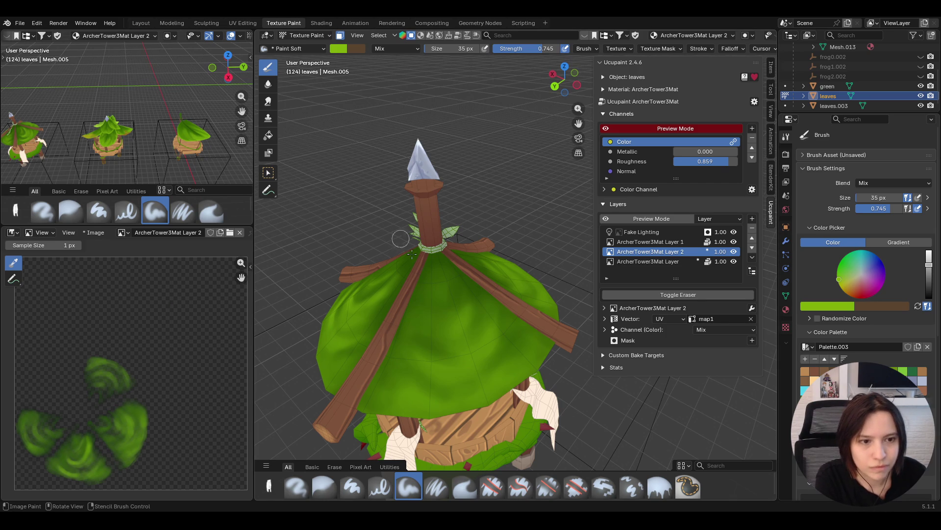
{"action": "mouse_move", "coordinate": [413, 363]}
{"action": "left_mouse_down"}
{"action": "mouse_move", "coordinate": [471, 366]}
{"action": "mouse_move", "coordinate": [461, 374]}
{"action": "mouse_move", "coordinate": [496, 310]}
{"action": "mouse_move", "coordinate": [463, 375]}
{"action": "mouse_move", "coordinate": [471, 358]}
{"action": "left_mouse_up"}
{"action": "mouse_move", "coordinate": [424, 317]}
{"action": "left_mouse_down"}
{"action": "mouse_move", "coordinate": [436, 329]}
{"action": "mouse_move", "coordinate": [461, 314]}
{"action": "mouse_move", "coordinate": [438, 326]}
{"action": "mouse_move", "coordinate": [446, 334]}
{"action": "left_mouse_up"}
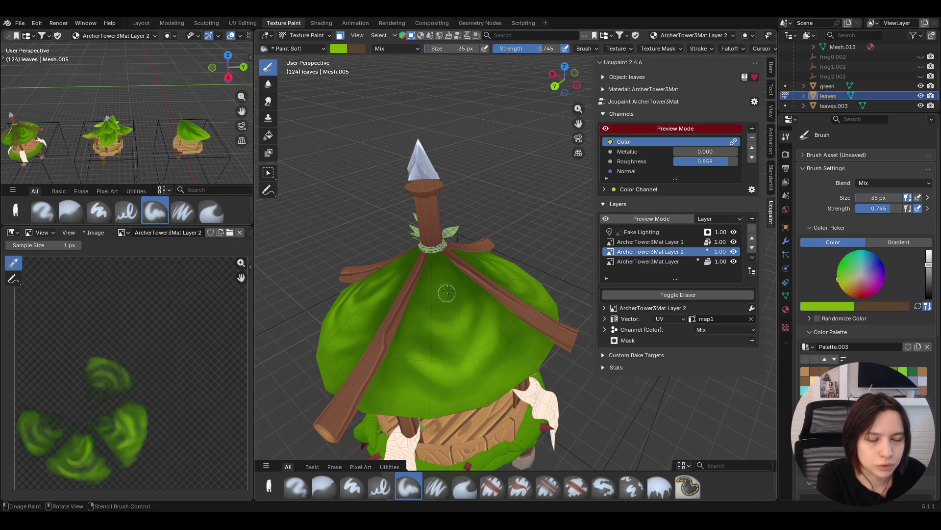
{"action": "mouse_move", "coordinate": [398, 363]}
{"action": "left_mouse_down"}
{"action": "mouse_move", "coordinate": [418, 395]}
{"action": "mouse_move", "coordinate": [407, 365]}
{"action": "mouse_move", "coordinate": [405, 395]}
{"action": "mouse_move", "coordinate": [386, 407]}
{"action": "mouse_move", "coordinate": [431, 414]}
{"action": "mouse_move", "coordinate": [369, 415]}
{"action": "mouse_move", "coordinate": [484, 404]}
{"action": "left_mouse_up"}
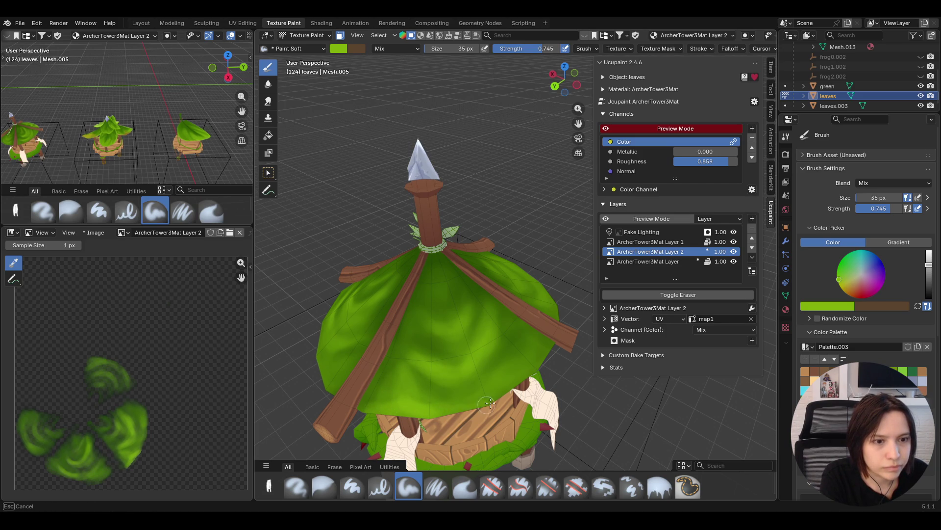
Paint more green shading across the lower canopy leaves, then take the Smear tool
{"action": "left_click_drag", "start_coordinate": [424, 415], "coordinate": [492, 400]}
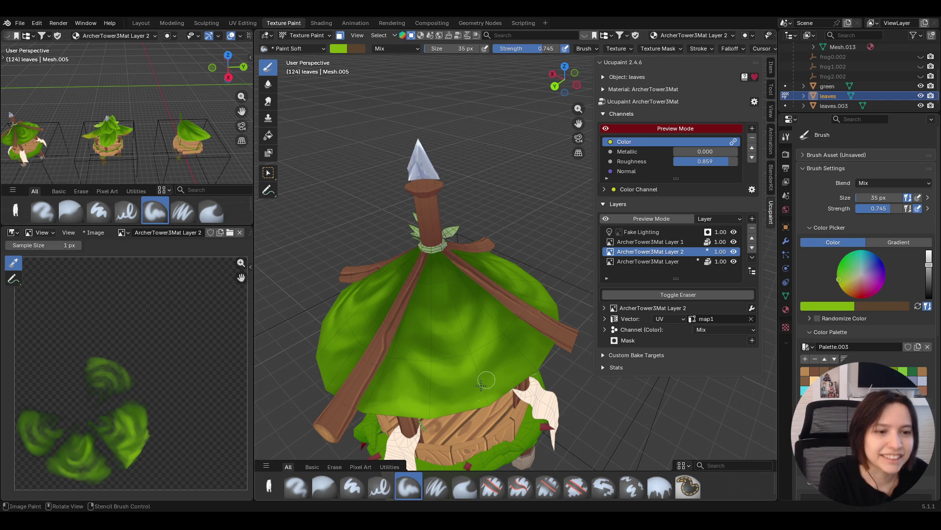
{"action": "mouse_move", "coordinate": [403, 401]}
{"action": "left_mouse_down"}
{"action": "mouse_move", "coordinate": [401, 349]}
{"action": "mouse_move", "coordinate": [377, 405]}
{"action": "mouse_move", "coordinate": [415, 397]}
{"action": "left_mouse_up"}
{"action": "left_click_drag", "start_coordinate": [486, 395], "coordinate": [532, 371]}
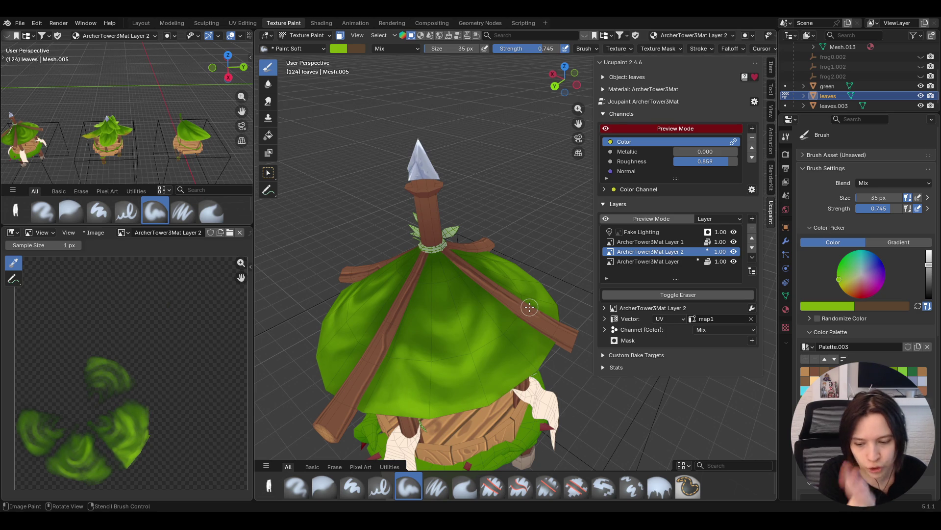
{"action": "mouse_move", "coordinate": [505, 398]}
{"action": "left_mouse_down"}
{"action": "mouse_move", "coordinate": [495, 401]}
{"action": "mouse_move", "coordinate": [508, 389]}
{"action": "left_mouse_up"}
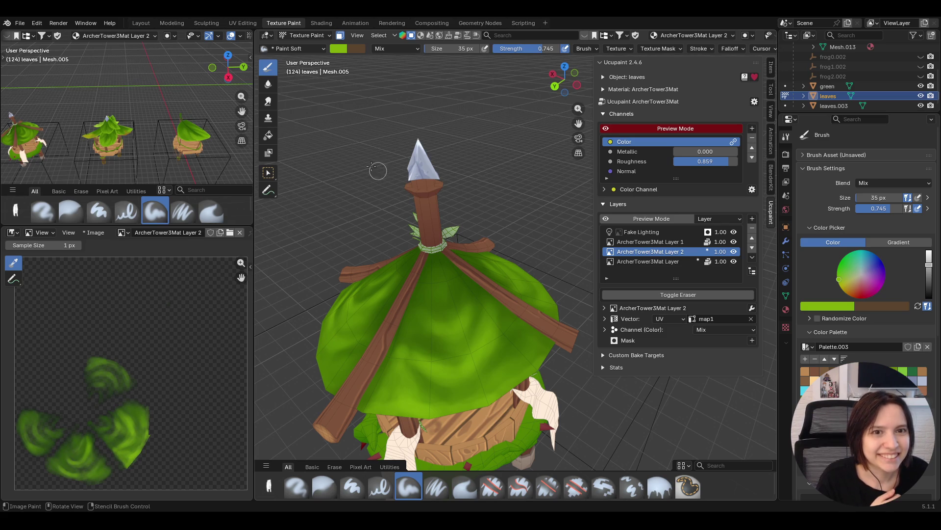
{"action": "left_click", "coordinate": [267, 105]}
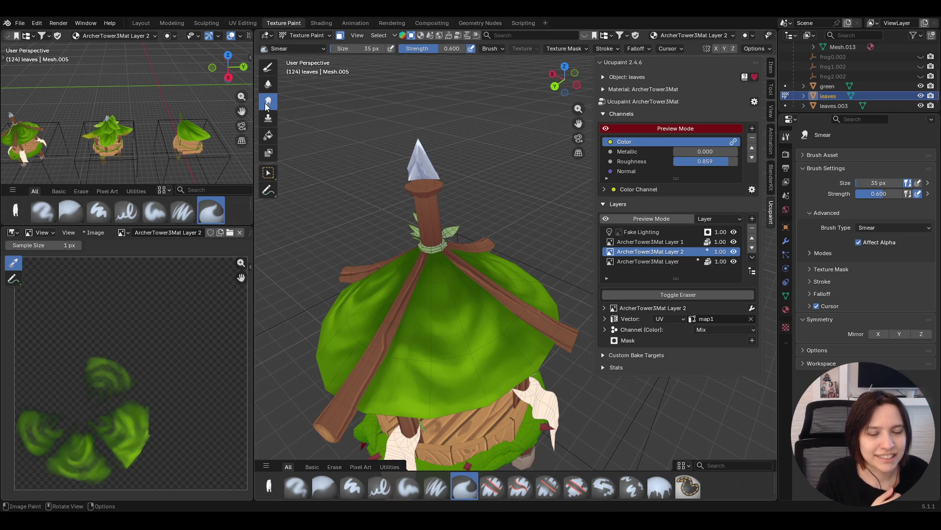
Smear the green paint up the leaf canopy, with one short soft stroke in between
{"action": "mouse_move", "coordinate": [418, 366]}
{"action": "left_mouse_down"}
{"action": "mouse_move", "coordinate": [403, 342]}
{"action": "mouse_move", "coordinate": [439, 419]}
{"action": "left_mouse_up"}
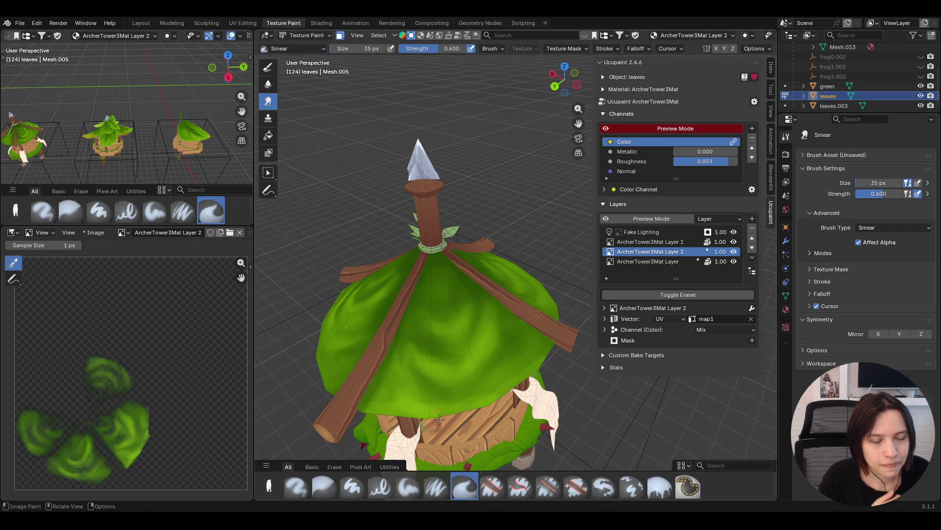
{"action": "key", "text": "x"}
{"action": "left_click_drag", "start_coordinate": [409, 336], "coordinate": [416, 361]}
{"action": "left_click", "coordinate": [268, 101]}
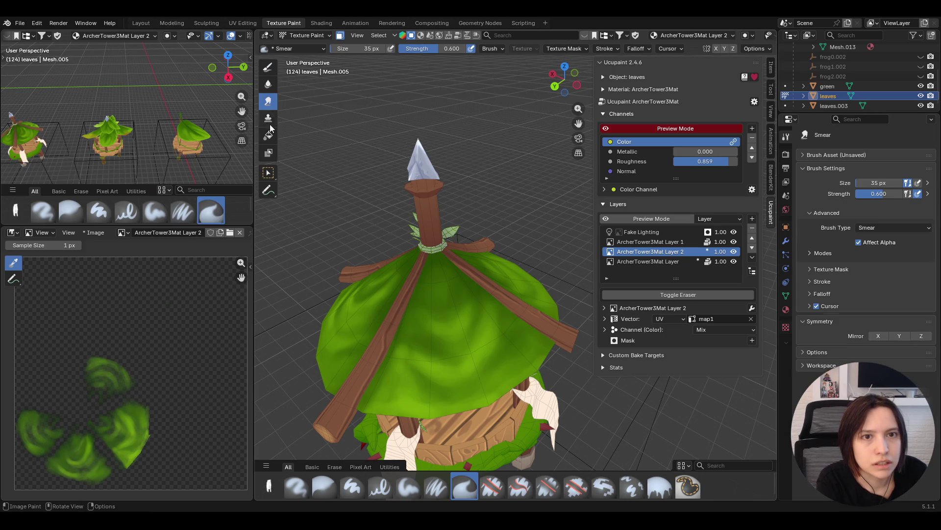
{"action": "left_click_drag", "start_coordinate": [396, 344], "coordinate": [402, 344]}
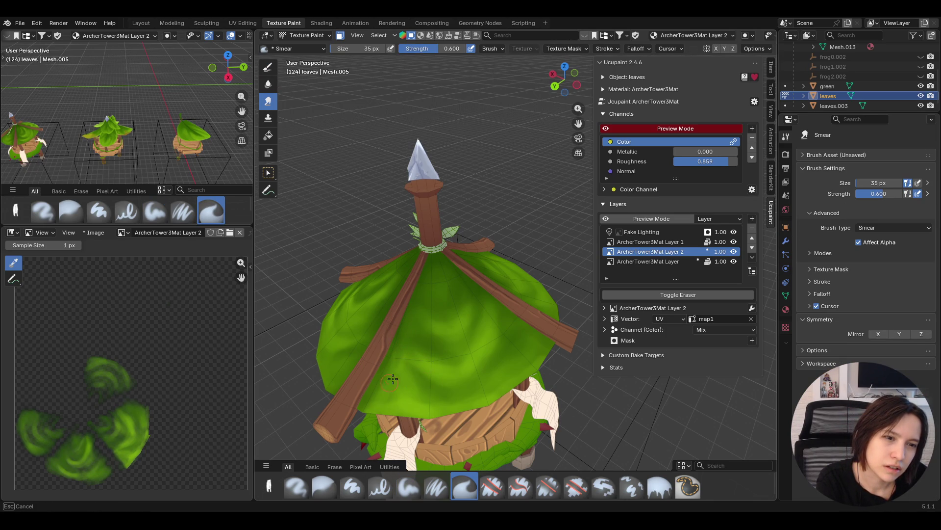
{"action": "mouse_move", "coordinate": [427, 396]}
{"action": "left_mouse_down"}
{"action": "mouse_move", "coordinate": [435, 323]}
{"action": "mouse_move", "coordinate": [429, 336]}
{"action": "left_mouse_up"}
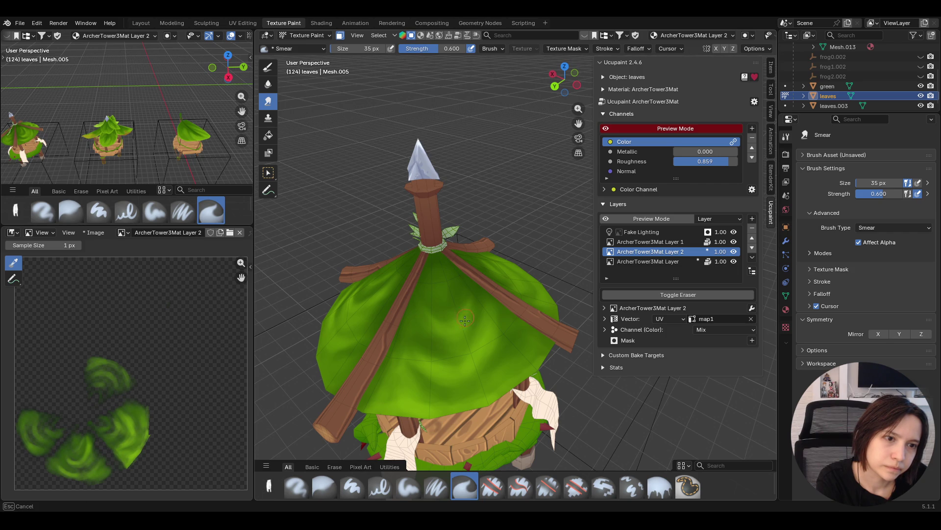
{"action": "left_click_drag", "start_coordinate": [451, 302], "coordinate": [461, 292]}
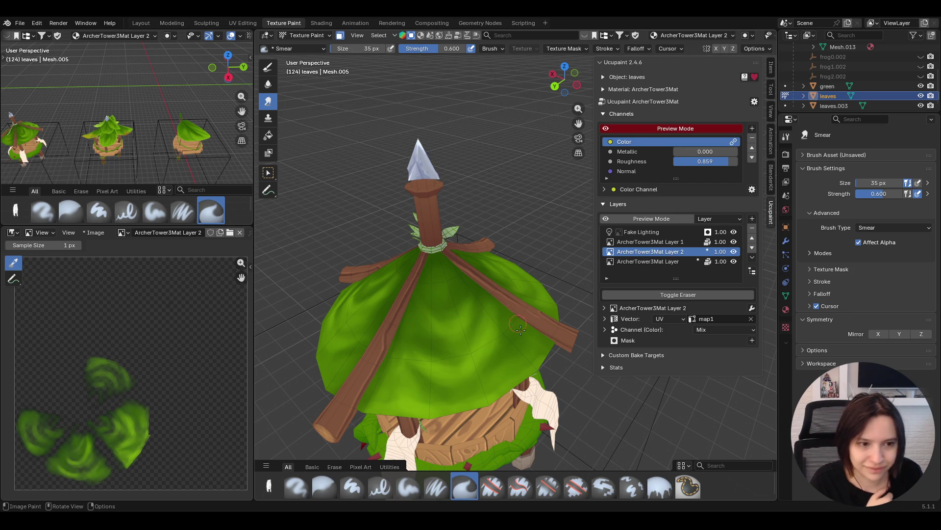
Smear the remaining leaf paint upward on another side, then return to Paint Soft
{"action": "left_click_drag", "start_coordinate": [530, 374], "coordinate": [541, 366]}
{"action": "mouse_move", "coordinate": [522, 336]}
{"action": "left_mouse_down"}
{"action": "mouse_move", "coordinate": [499, 335]}
{"action": "mouse_move", "coordinate": [484, 360]}
{"action": "mouse_move", "coordinate": [493, 326]}
{"action": "left_mouse_up"}
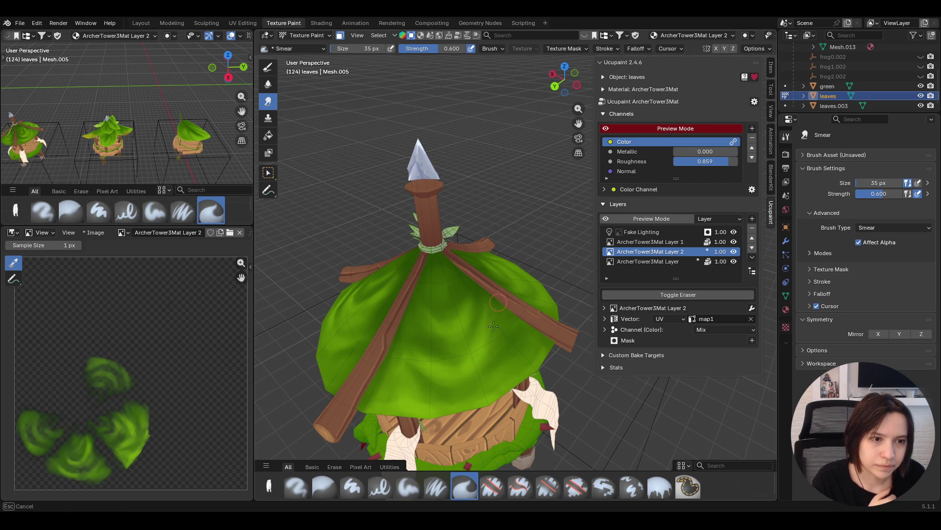
{"action": "mouse_move", "coordinate": [481, 365]}
{"action": "left_mouse_down"}
{"action": "mouse_move", "coordinate": [507, 339]}
{"action": "mouse_move", "coordinate": [512, 304]}
{"action": "mouse_move", "coordinate": [510, 326]}
{"action": "left_mouse_up"}
{"action": "middle_click_drag", "start_coordinate": [482, 312], "coordinate": [472, 326]}
{"action": "left_click_drag", "start_coordinate": [488, 375], "coordinate": [449, 345]}
{"action": "mouse_move", "coordinate": [480, 314]}
{"action": "left_mouse_down"}
{"action": "mouse_move", "coordinate": [481, 291]}
{"action": "mouse_move", "coordinate": [470, 299]}
{"action": "mouse_move", "coordinate": [471, 286]}
{"action": "mouse_move", "coordinate": [451, 322]}
{"action": "left_mouse_up"}
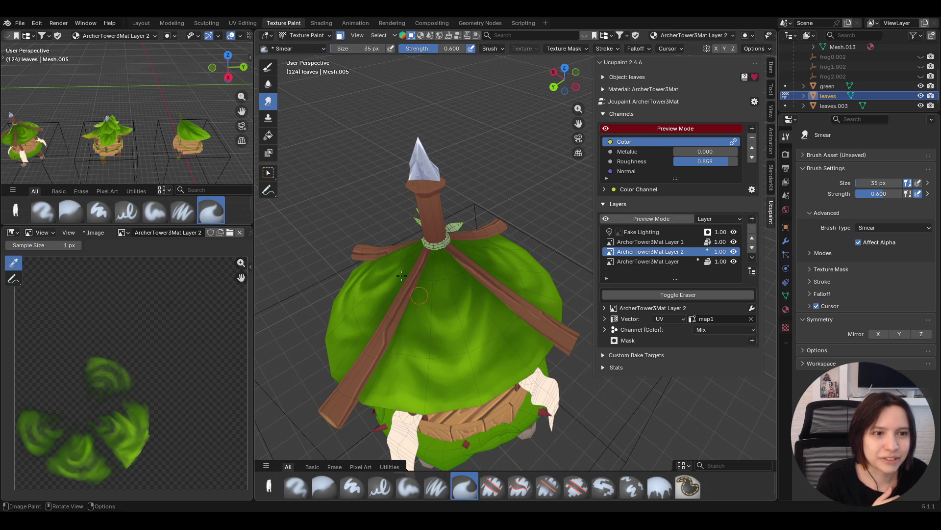
{"action": "left_click", "coordinate": [268, 67]}
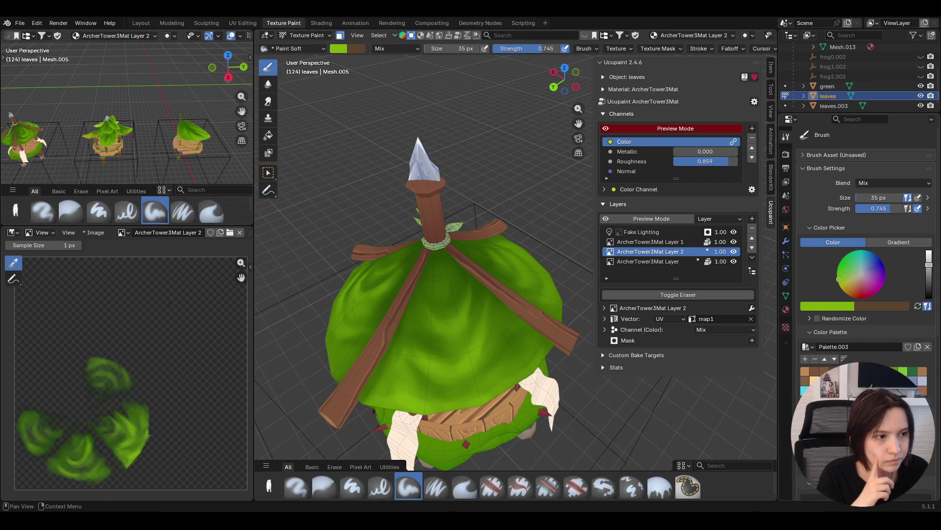
Paint a darker green stroke across the canopy and view the roof from below
{"action": "key", "text": "s"}
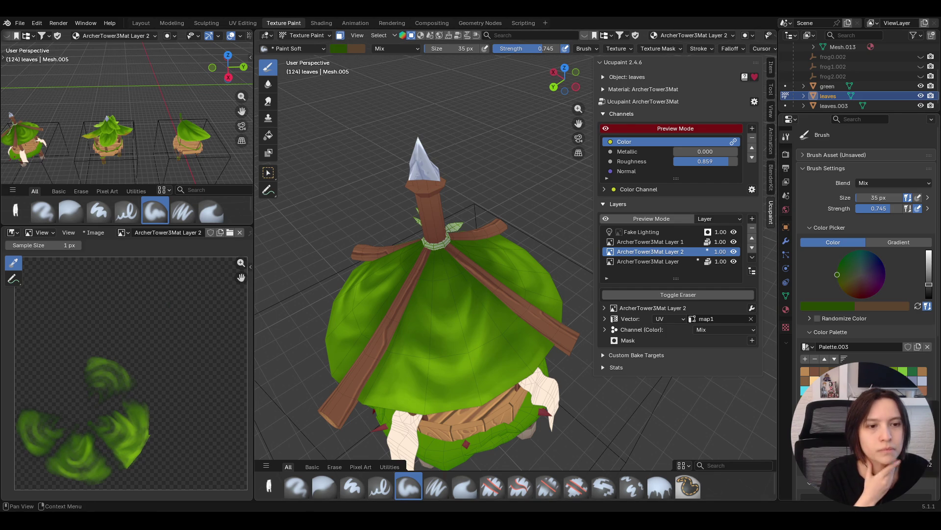
{"action": "mouse_move", "coordinate": [483, 347]}
{"action": "left_mouse_down"}
{"action": "mouse_move", "coordinate": [467, 324]}
{"action": "mouse_move", "coordinate": [434, 343]}
{"action": "mouse_move", "coordinate": [421, 296]}
{"action": "mouse_move", "coordinate": [443, 311]}
{"action": "left_mouse_up"}
{"action": "mouse_move", "coordinate": [389, 260]}
{"action": "middle_mouse_down"}
{"action": "mouse_move", "coordinate": [580, 214]}
{"action": "mouse_move", "coordinate": [392, 208]}
{"action": "mouse_move", "coordinate": [450, 217]}
{"action": "mouse_move", "coordinate": [483, 255]}
{"action": "middle_mouse_up"}
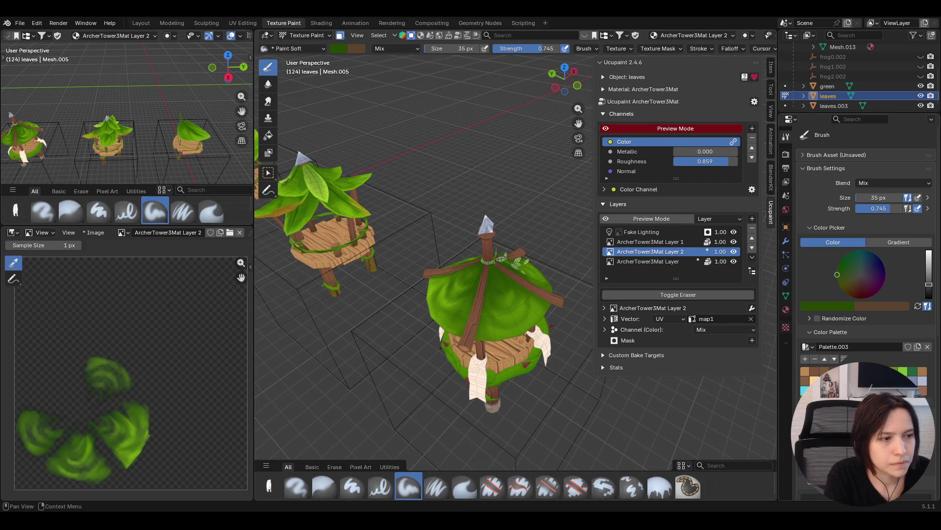
Brighten the green again and paint along the leaf edges near the plank ends
{"action": "left_click_drag", "start_coordinate": [929, 284], "coordinate": [929, 265]}
{"action": "mouse_move", "coordinate": [491, 304]}
{"action": "middle_mouse_down"}
{"action": "mouse_move", "coordinate": [513, 329]}
{"action": "mouse_move", "coordinate": [502, 376]}
{"action": "middle_mouse_up"}
{"action": "mouse_move", "coordinate": [513, 345]}
{"action": "left_mouse_down"}
{"action": "mouse_move", "coordinate": [490, 380]}
{"action": "mouse_move", "coordinate": [528, 355]}
{"action": "left_mouse_up"}
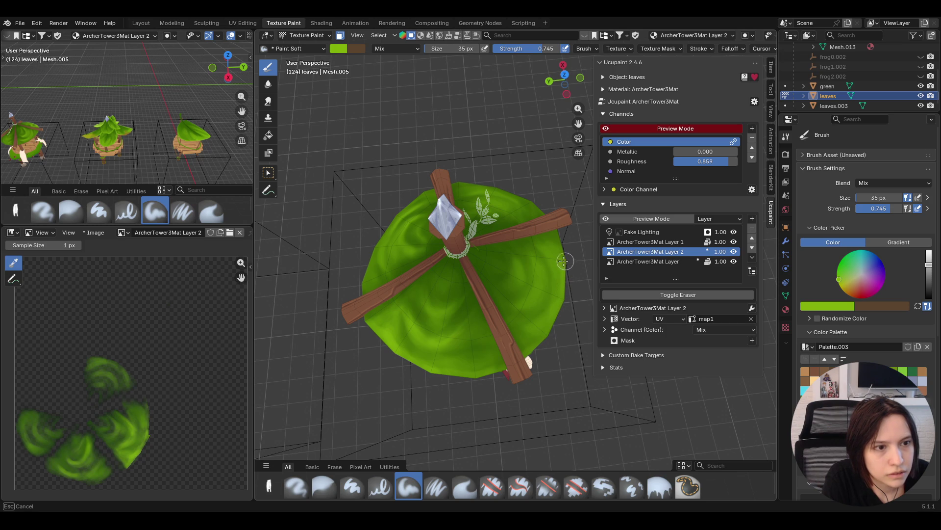
{"action": "mouse_move", "coordinate": [561, 251]}
{"action": "left_mouse_down"}
{"action": "mouse_move", "coordinate": [533, 199]}
{"action": "mouse_move", "coordinate": [547, 206]}
{"action": "mouse_move", "coordinate": [495, 182]}
{"action": "mouse_move", "coordinate": [402, 202]}
{"action": "mouse_move", "coordinate": [408, 197]}
{"action": "mouse_move", "coordinate": [319, 309]}
{"action": "left_mouse_up"}
{"action": "mouse_move", "coordinate": [319, 309]}
{"action": "middle_mouse_down"}
{"action": "mouse_move", "coordinate": [334, 224]}
{"action": "mouse_move", "coordinate": [354, 316]}
{"action": "mouse_move", "coordinate": [432, 245]}
{"action": "mouse_move", "coordinate": [514, 214]}
{"action": "mouse_move", "coordinate": [442, 294]}
{"action": "mouse_move", "coordinate": [392, 309]}
{"action": "mouse_move", "coordinate": [347, 254]}
{"action": "middle_mouse_up"}
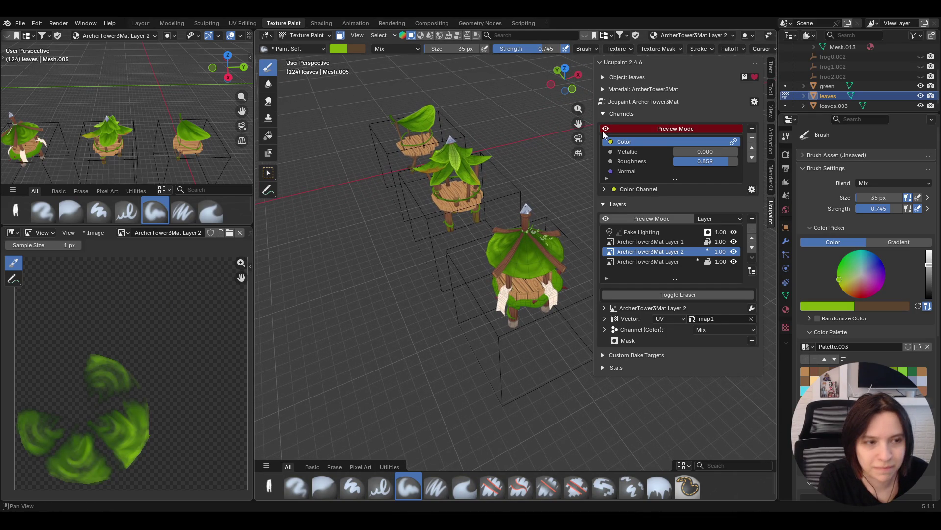
{"action": "mouse_move", "coordinate": [456, 225]}
{"action": "middle_mouse_down"}
{"action": "mouse_move", "coordinate": [503, 204]}
{"action": "mouse_move", "coordinate": [431, 314]}
{"action": "mouse_move", "coordinate": [549, 289]}
{"action": "middle_mouse_up"}
{"action": "mouse_move", "coordinate": [377, 456]}
{"action": "middle_mouse_down"}
{"action": "mouse_move", "coordinate": [392, 424]}
{"action": "mouse_move", "coordinate": [412, 456]}
{"action": "mouse_move", "coordinate": [464, 483]}
{"action": "middle_mouse_up"}
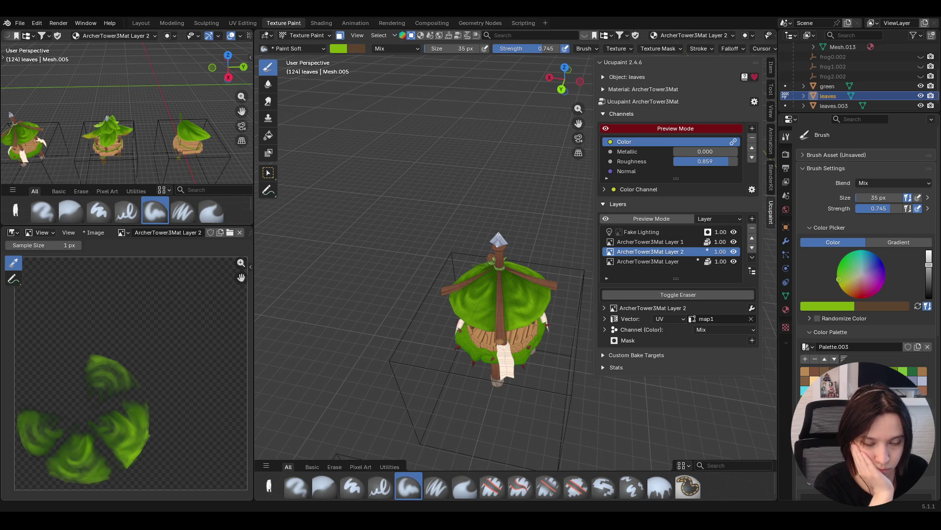
{"action": "mouse_move", "coordinate": [437, 483]}
{"action": "middle_mouse_down"}
{"action": "mouse_move", "coordinate": [447, 406]}
{"action": "mouse_move", "coordinate": [456, 486]}
{"action": "mouse_move", "coordinate": [464, 361]}
{"action": "mouse_move", "coordinate": [395, 410]}
{"action": "mouse_move", "coordinate": [389, 147]}
{"action": "middle_mouse_up"}
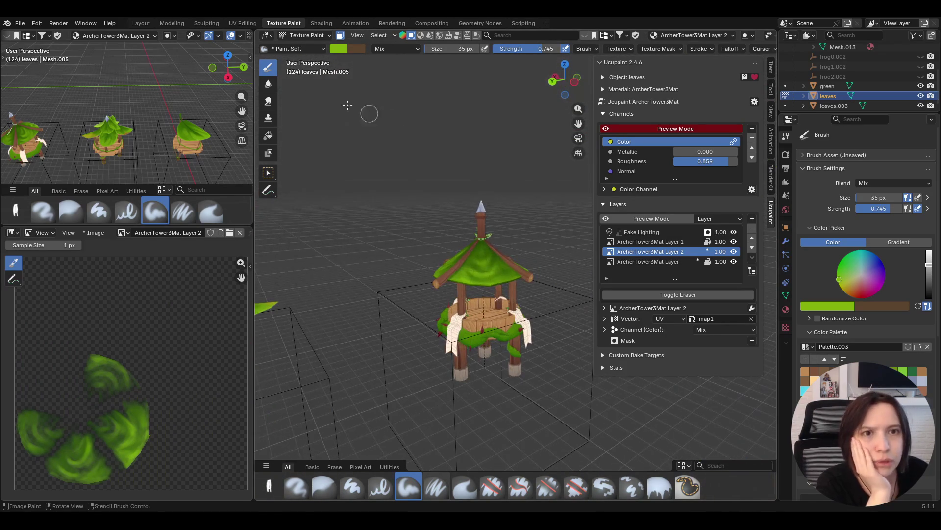
{"action": "left_click", "coordinate": [292, 38]}
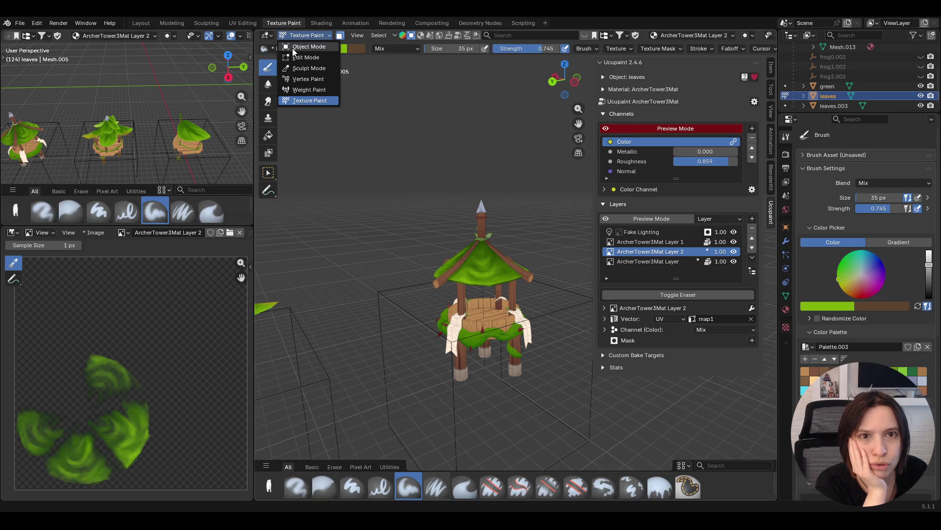
Select the leaves.003 object and start texture painting on it
{"action": "left_click", "coordinate": [295, 47]}
{"action": "mouse_move", "coordinate": [317, 115]}
{"action": "middle_mouse_down"}
{"action": "mouse_move", "coordinate": [399, 277]}
{"action": "mouse_move", "coordinate": [363, 216]}
{"action": "mouse_move", "coordinate": [767, 219]}
{"action": "mouse_move", "coordinate": [643, 298]}
{"action": "mouse_move", "coordinate": [643, 290]}
{"action": "mouse_move", "coordinate": [274, 258]}
{"action": "mouse_move", "coordinate": [390, 233]}
{"action": "mouse_move", "coordinate": [419, 215]}
{"action": "mouse_move", "coordinate": [528, 228]}
{"action": "mouse_move", "coordinate": [569, 240]}
{"action": "mouse_move", "coordinate": [543, 293]}
{"action": "mouse_move", "coordinate": [387, 223]}
{"action": "mouse_move", "coordinate": [321, 222]}
{"action": "mouse_move", "coordinate": [272, 239]}
{"action": "mouse_move", "coordinate": [386, 244]}
{"action": "mouse_move", "coordinate": [570, 325]}
{"action": "mouse_move", "coordinate": [528, 334]}
{"action": "mouse_move", "coordinate": [588, 318]}
{"action": "mouse_move", "coordinate": [440, 309]}
{"action": "middle_mouse_up"}
{"action": "left_click", "coordinate": [390, 232]}
{"action": "left_click", "coordinate": [484, 295]}
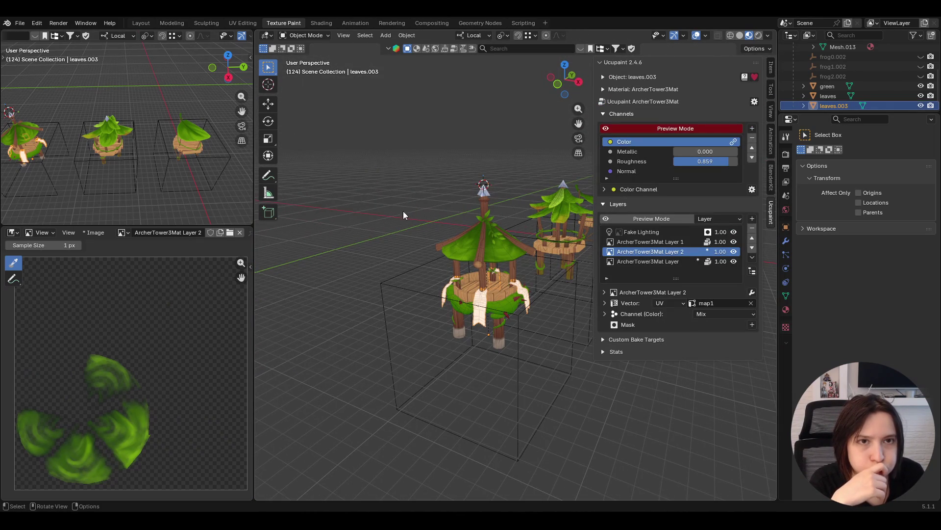
{"action": "left_click", "coordinate": [306, 35]}
{"action": "left_click", "coordinate": [307, 100]}
Make ArcherTower3Mat Layer active and shift the paint colour to a darker, bluer green
{"action": "middle_click_drag", "start_coordinate": [431, 294], "coordinate": [493, 289]}
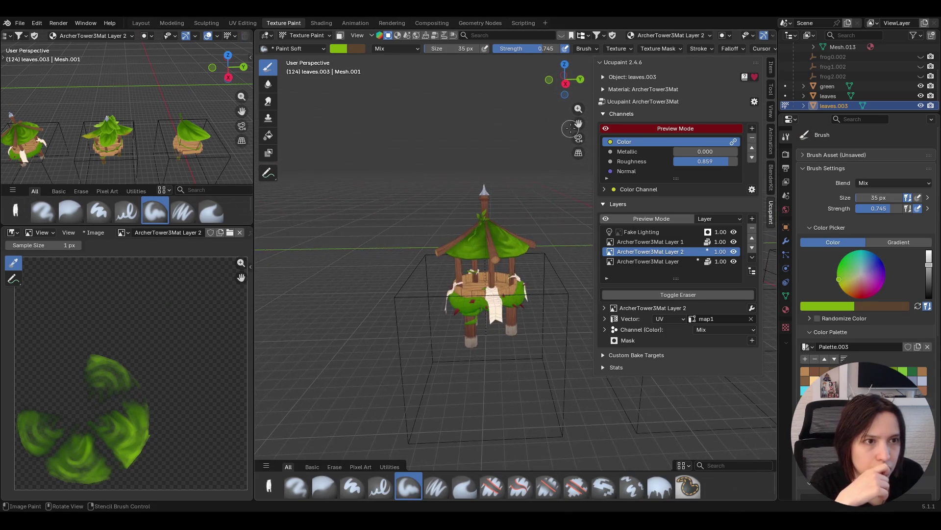
{"action": "left_click_drag", "start_coordinate": [579, 123], "coordinate": [556, 123]}
{"action": "left_click", "coordinate": [659, 260]}
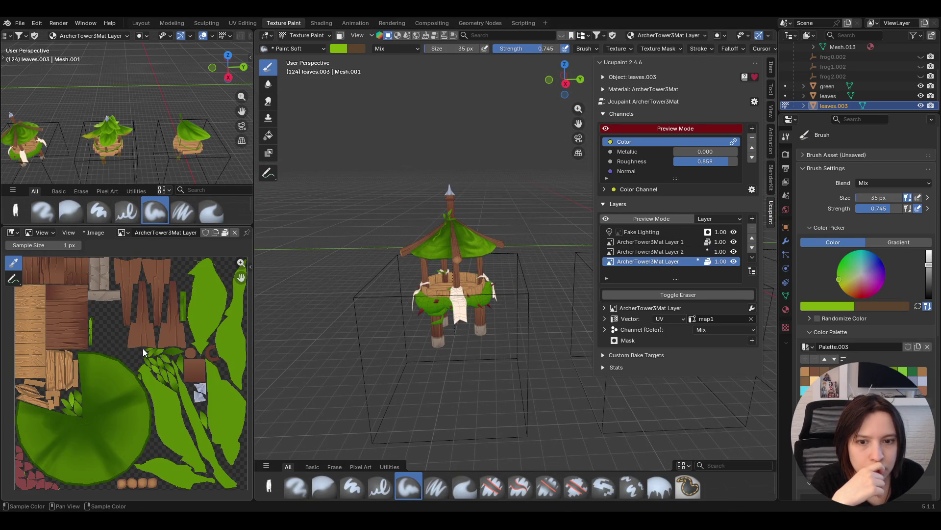
{"action": "scroll", "coordinate": [144, 347], "scroll_direction": "down", "scroll_amount": 3}
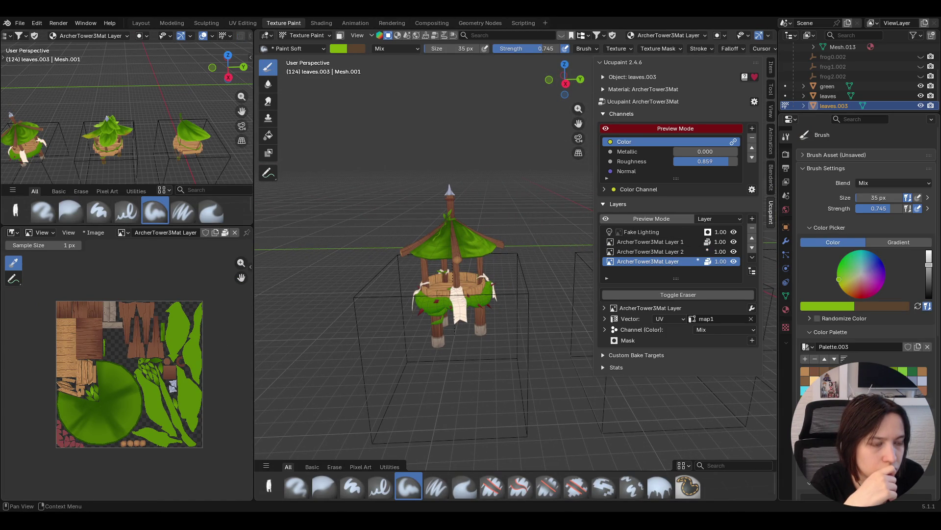
{"action": "left_click_drag", "start_coordinate": [866, 255], "coordinate": [852, 263]}
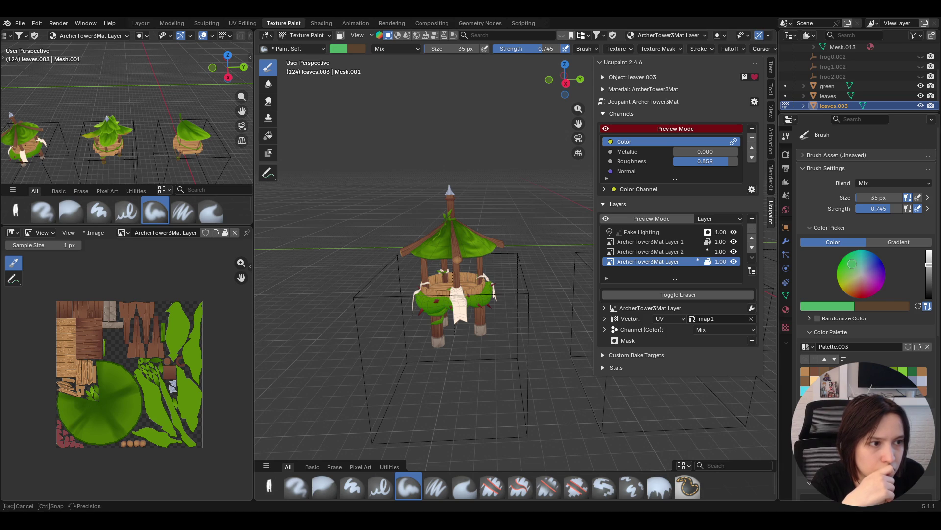
{"action": "left_click_drag", "start_coordinate": [849, 265], "coordinate": [851, 259]}
Fill the white cloth banner with the green gradient using the Fill brush
{"action": "left_click", "coordinate": [660, 487]}
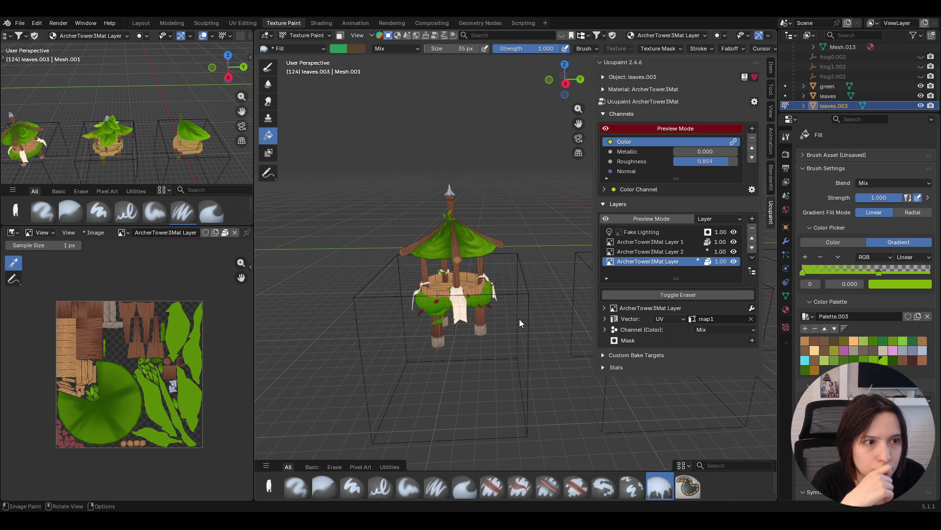
{"action": "left_click_drag", "start_coordinate": [454, 308], "coordinate": [462, 301]}
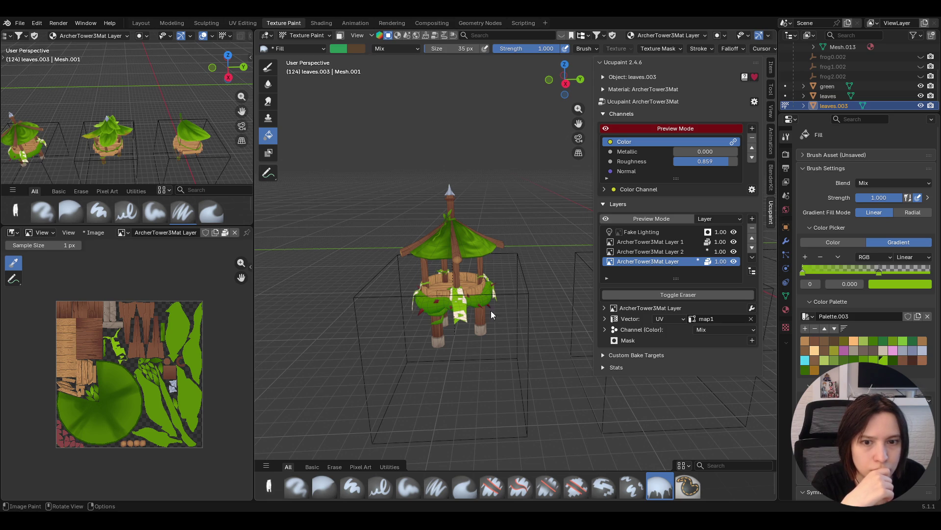
{"action": "mouse_move", "coordinate": [321, 315]}
{"action": "middle_mouse_down"}
{"action": "mouse_move", "coordinate": [471, 350]}
{"action": "mouse_move", "coordinate": [442, 230]}
{"action": "middle_mouse_up"}
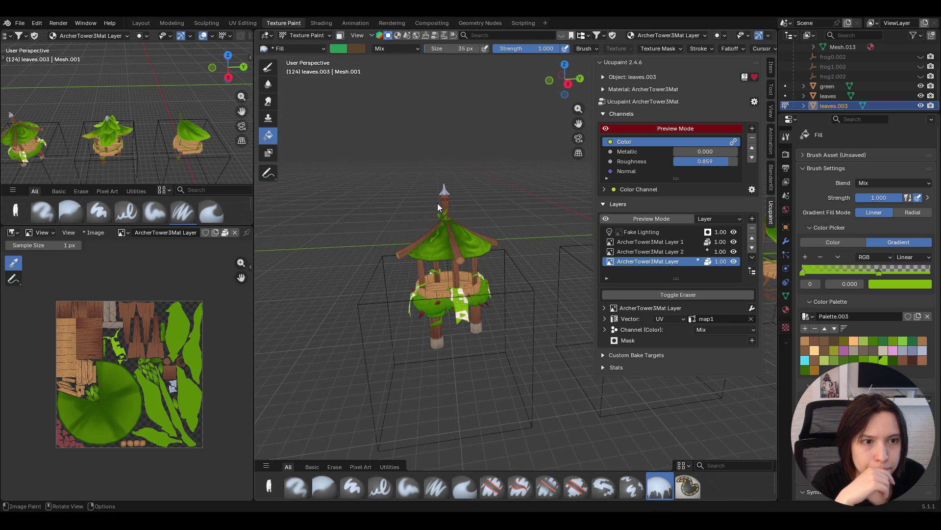
{"action": "middle_click_drag", "start_coordinate": [456, 251], "coordinate": [349, 38]}
Limit painting to selected faces and switch to box-selecting faces
{"action": "left_click", "coordinate": [340, 36]}
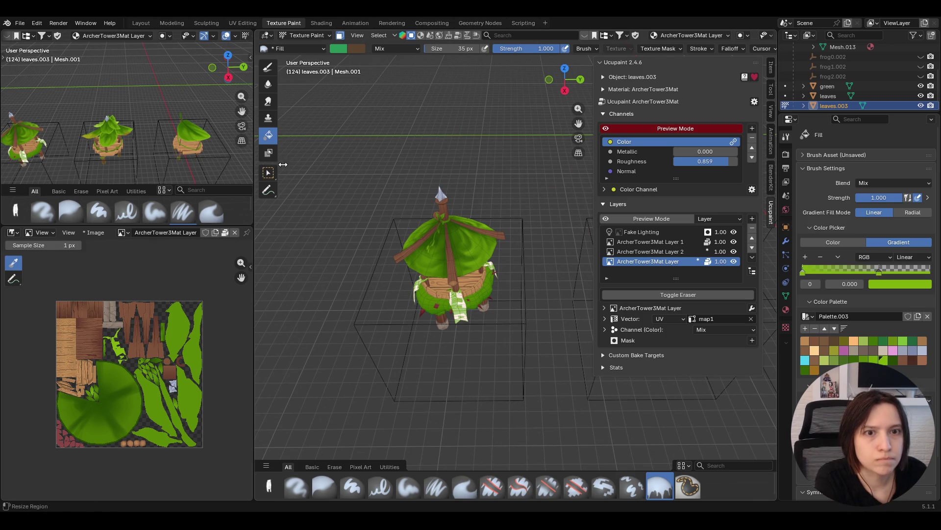
{"action": "left_click", "coordinate": [268, 173]}
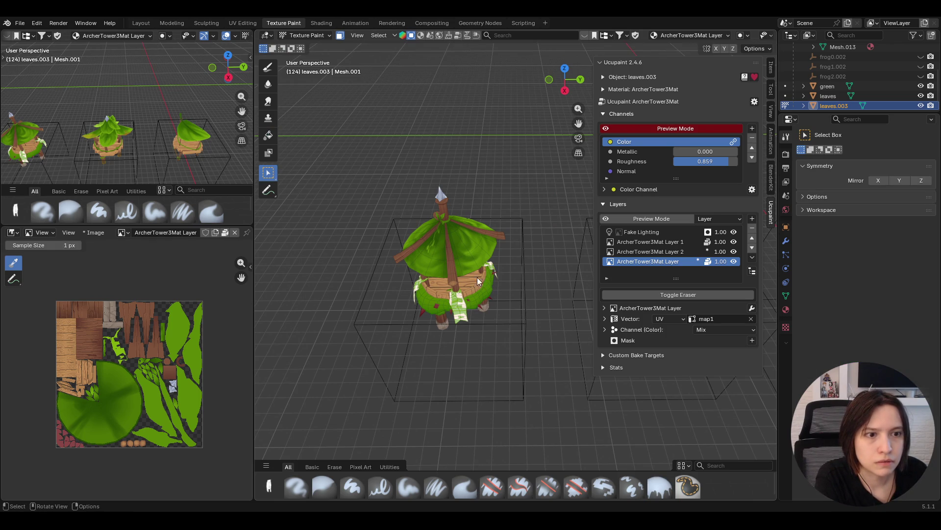
{"action": "middle_click_drag", "start_coordinate": [478, 278], "coordinate": [553, 266]}
{"action": "middle_click_drag", "start_coordinate": [439, 312], "coordinate": [541, 295]}
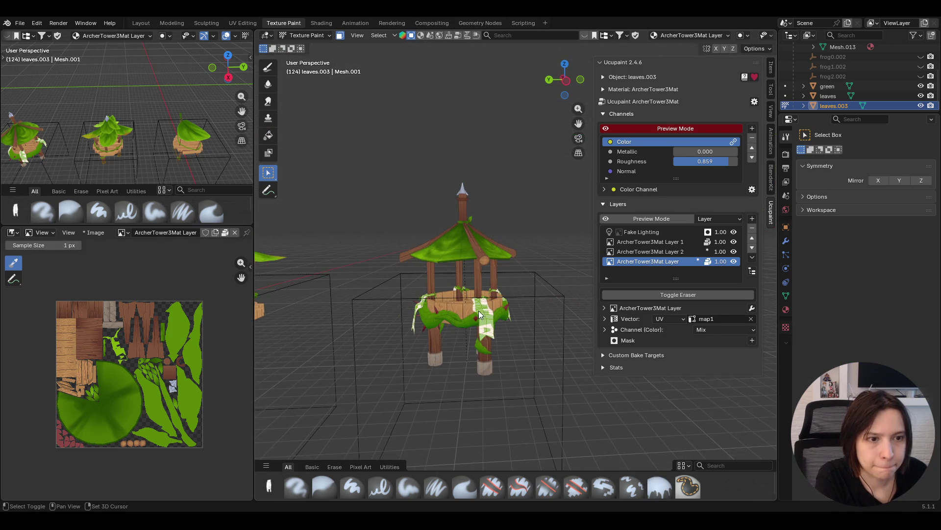
Return to the Fill brush, inspect the tower base, and switch the fill to a solid colour
{"action": "left_click", "coordinate": [269, 136]}
{"action": "mouse_move", "coordinate": [484, 301]}
{"action": "middle_mouse_down"}
{"action": "mouse_move", "coordinate": [561, 308]}
{"action": "mouse_move", "coordinate": [415, 352]}
{"action": "middle_mouse_up"}
{"action": "scroll", "coordinate": [428, 345], "scroll_direction": "up", "scroll_amount": 5}
{"action": "scroll", "coordinate": [428, 346], "scroll_direction": "up", "scroll_amount": 2}
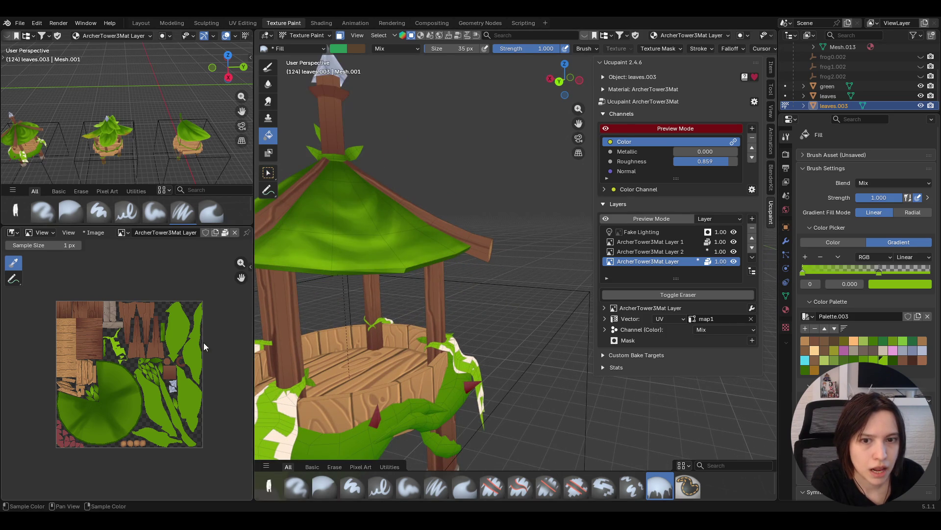
{"action": "mouse_move", "coordinate": [578, 123]}
{"action": "left_mouse_down"}
{"action": "mouse_move", "coordinate": [696, 54]}
{"action": "mouse_move", "coordinate": [574, 152]}
{"action": "left_mouse_up"}
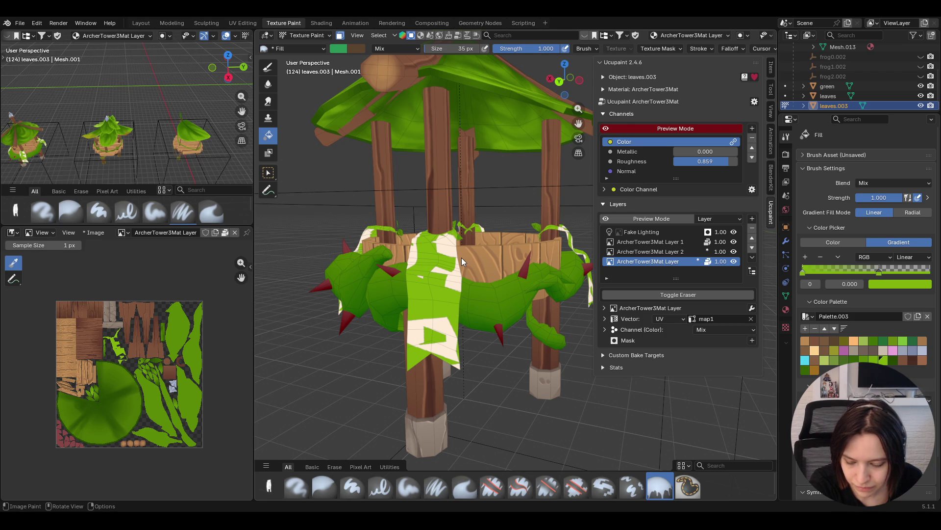
{"action": "mouse_move", "coordinate": [389, 296]}
{"action": "middle_mouse_down"}
{"action": "mouse_move", "coordinate": [484, 286]}
{"action": "mouse_move", "coordinate": [446, 271]}
{"action": "middle_mouse_up"}
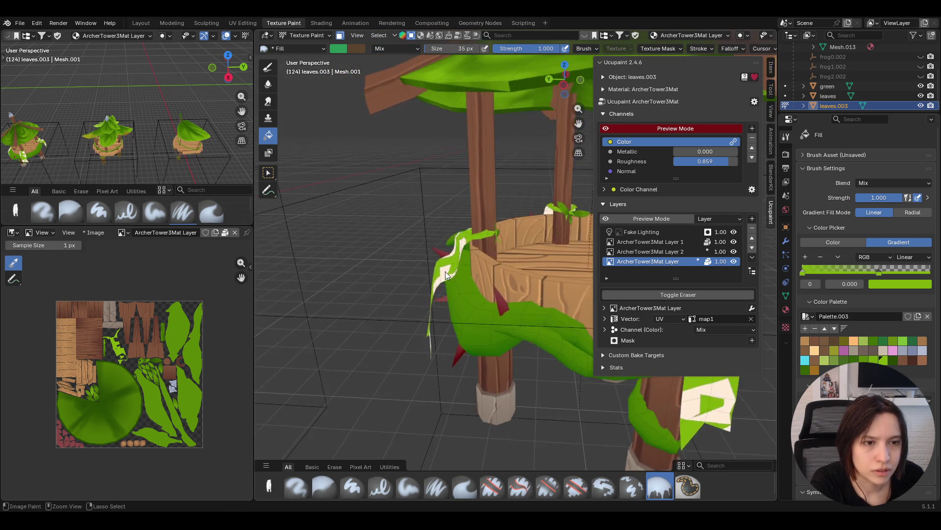
{"action": "scroll", "coordinate": [445, 271], "scroll_direction": "down", "scroll_amount": 4}
{"action": "left_click", "coordinate": [843, 242]}
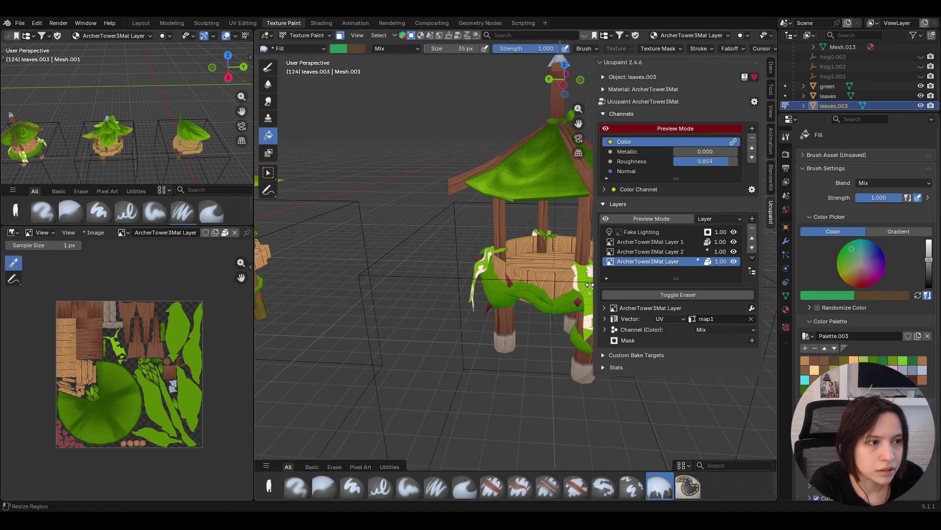
Fill the white banner patches with solid teal-green and darken the colour slightly
{"action": "left_click", "coordinate": [584, 287]}
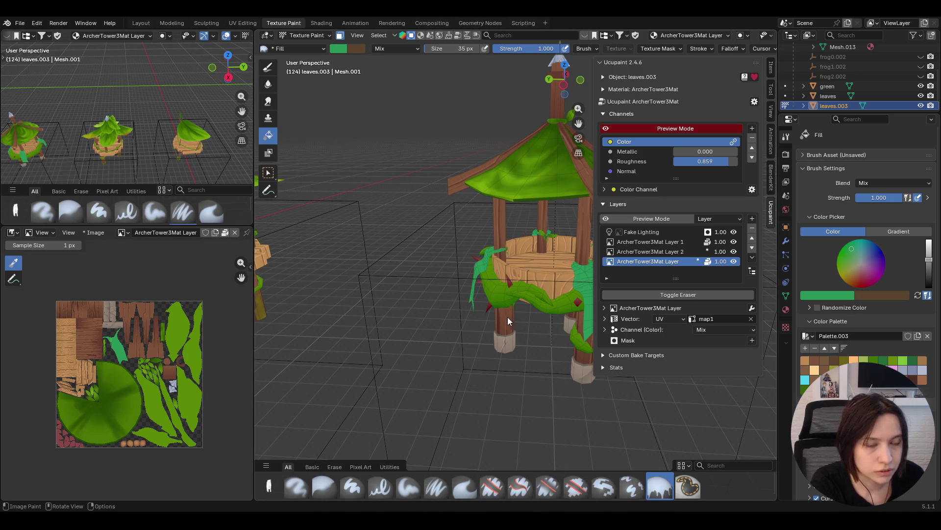
{"action": "mouse_move", "coordinate": [499, 308]}
{"action": "middle_mouse_down"}
{"action": "mouse_move", "coordinate": [490, 287]}
{"action": "mouse_move", "coordinate": [597, 275]}
{"action": "mouse_move", "coordinate": [642, 292]}
{"action": "mouse_move", "coordinate": [551, 287]}
{"action": "mouse_move", "coordinate": [534, 245]}
{"action": "mouse_move", "coordinate": [445, 176]}
{"action": "mouse_move", "coordinate": [469, 159]}
{"action": "mouse_move", "coordinate": [422, 192]}
{"action": "mouse_move", "coordinate": [351, 188]}
{"action": "mouse_move", "coordinate": [440, 181]}
{"action": "middle_mouse_up"}
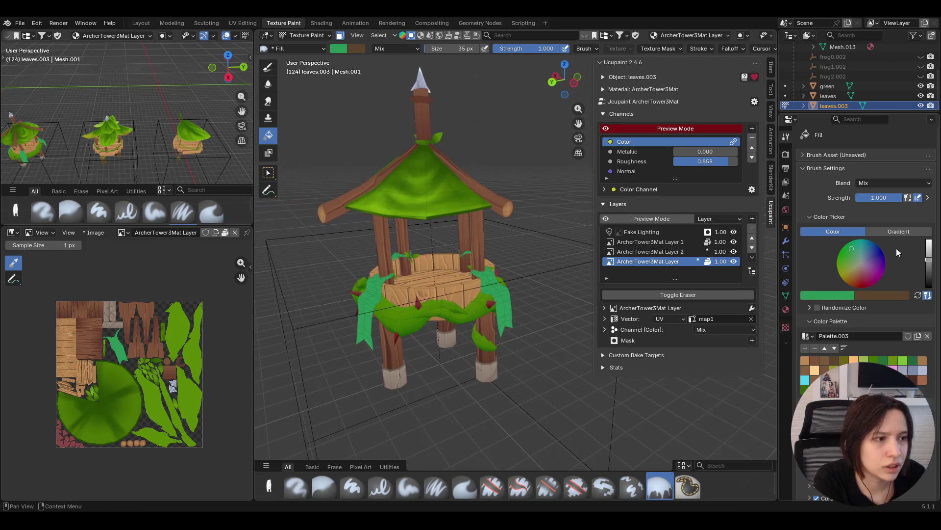
{"action": "left_click_drag", "start_coordinate": [929, 260], "coordinate": [929, 264]}
{"action": "mouse_move", "coordinate": [487, 290]}
{"action": "middle_mouse_down"}
{"action": "mouse_move", "coordinate": [552, 314]}
{"action": "mouse_move", "coordinate": [461, 310]}
{"action": "mouse_move", "coordinate": [522, 316]}
{"action": "mouse_move", "coordinate": [464, 291]}
{"action": "middle_mouse_up"}
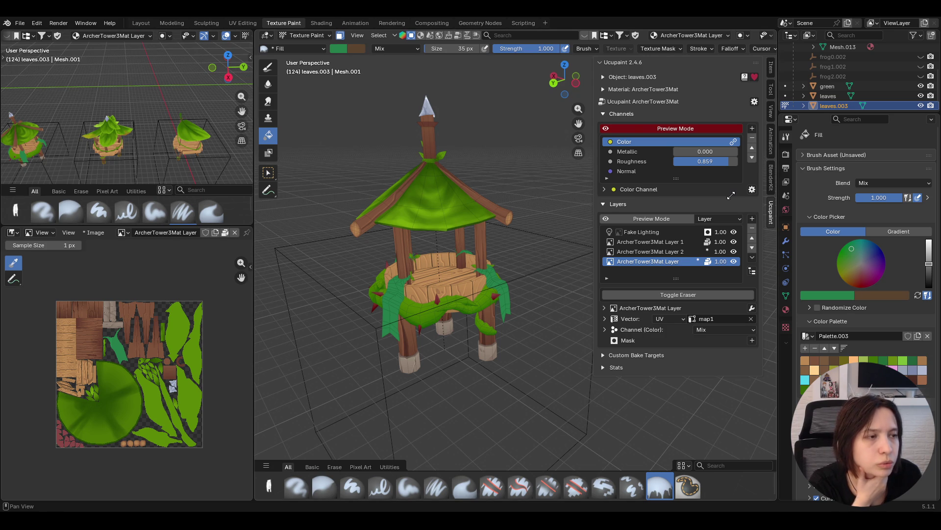
{"action": "right_click", "coordinate": [576, 321]}
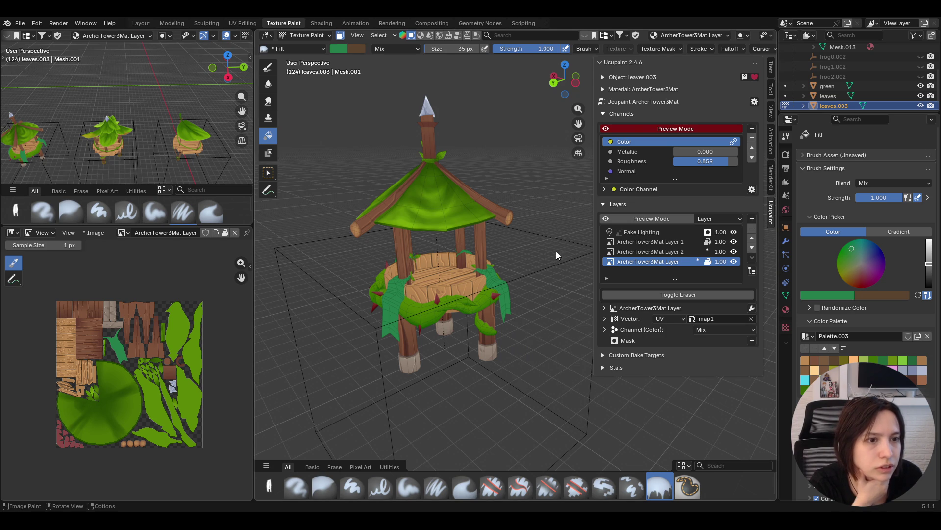
Refill the front cloth banner with lighter teal and inspect the gazebo from several angles
{"action": "middle_click_drag", "start_coordinate": [556, 251], "coordinate": [560, 232]}
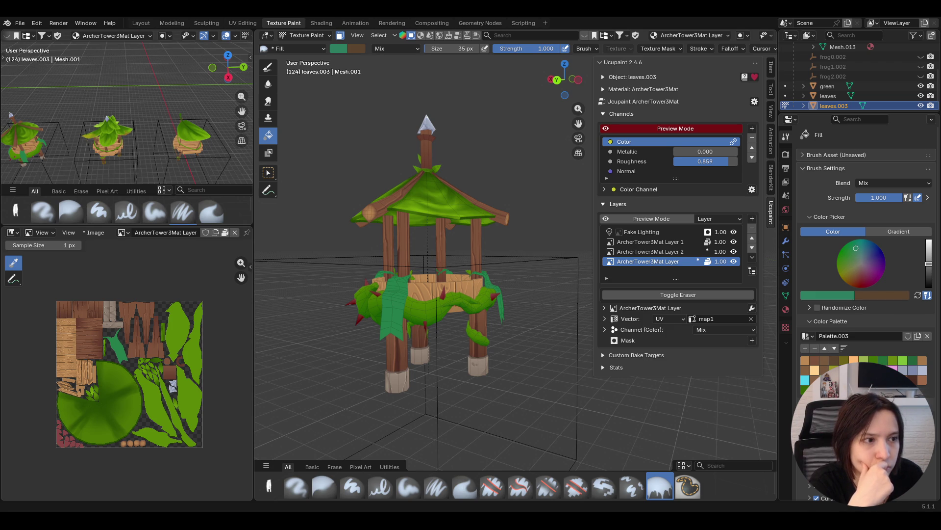
{"action": "mouse_move", "coordinate": [460, 356]}
{"action": "middle_mouse_down"}
{"action": "mouse_move", "coordinate": [469, 360]}
{"action": "mouse_move", "coordinate": [429, 383]}
{"action": "mouse_move", "coordinate": [486, 352]}
{"action": "mouse_move", "coordinate": [576, 354]}
{"action": "mouse_move", "coordinate": [555, 372]}
{"action": "mouse_move", "coordinate": [494, 377]}
{"action": "middle_mouse_up"}
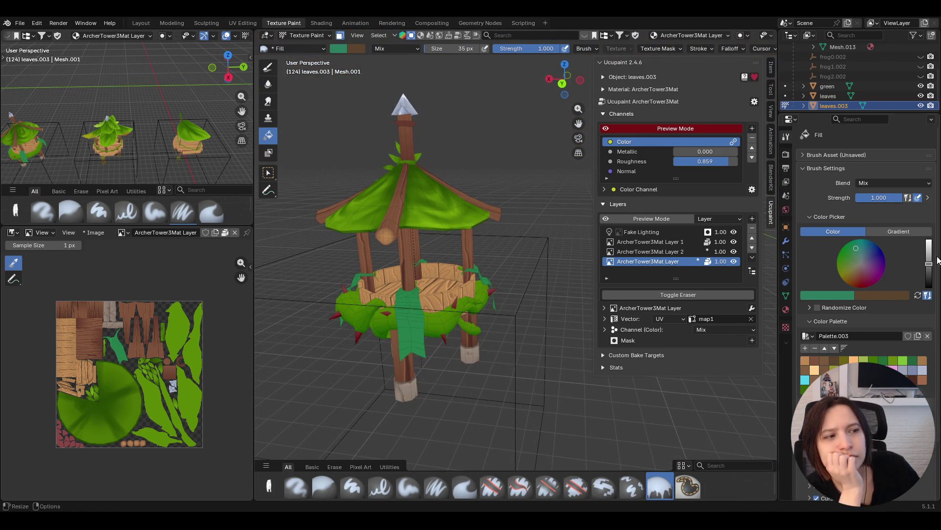
{"action": "left_click", "coordinate": [422, 331]}
{"action": "middle_click_drag", "start_coordinate": [551, 343], "coordinate": [485, 334]}
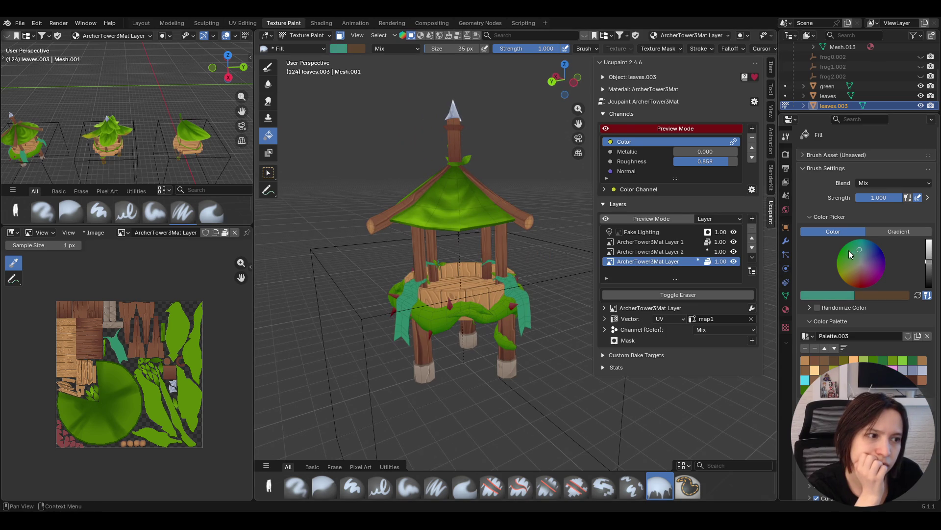
{"action": "mouse_move", "coordinate": [402, 314]}
{"action": "middle_mouse_down"}
{"action": "mouse_move", "coordinate": [595, 299]}
{"action": "mouse_move", "coordinate": [666, 313]}
{"action": "mouse_move", "coordinate": [516, 346]}
{"action": "mouse_move", "coordinate": [520, 263]}
{"action": "middle_mouse_up"}
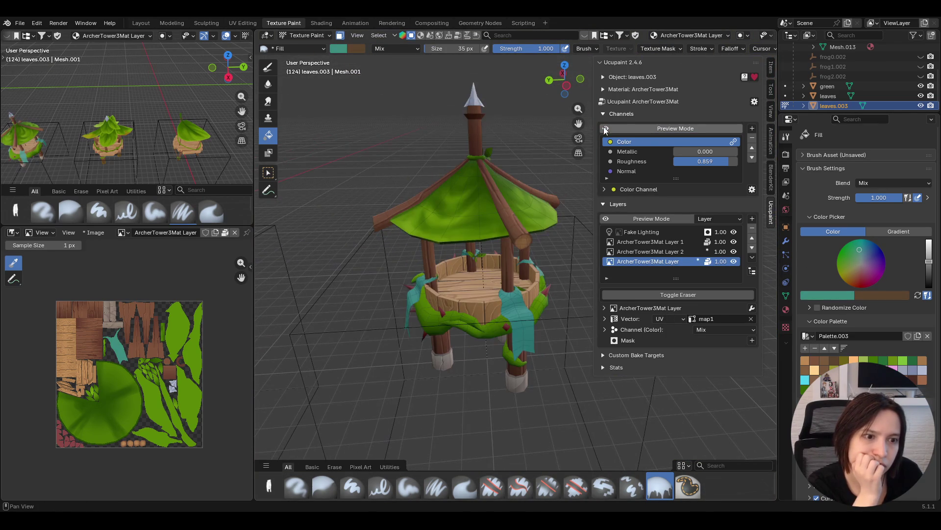
{"action": "mouse_move", "coordinate": [519, 172]}
{"action": "middle_mouse_down"}
{"action": "mouse_move", "coordinate": [549, 141]}
{"action": "mouse_move", "coordinate": [575, 143]}
{"action": "mouse_move", "coordinate": [418, 178]}
{"action": "mouse_move", "coordinate": [422, 168]}
{"action": "middle_mouse_up"}
{"action": "scroll", "coordinate": [493, 161], "scroll_direction": "down", "scroll_amount": 10}
{"action": "scroll", "coordinate": [492, 170], "scroll_direction": "up", "scroll_amount": 12}
{"action": "scroll", "coordinate": [440, 159], "scroll_direction": "down", "scroll_amount": 5}
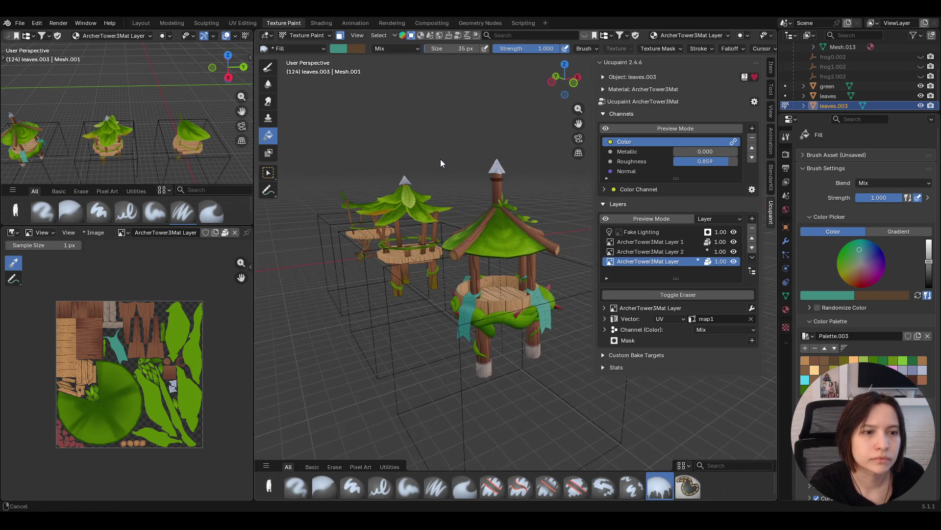
Create a new brush texture, Texture.003, as Image or Movie using Frog 1.PNG
{"action": "scroll", "coordinate": [434, 158], "scroll_direction": "up", "scroll_amount": 2}
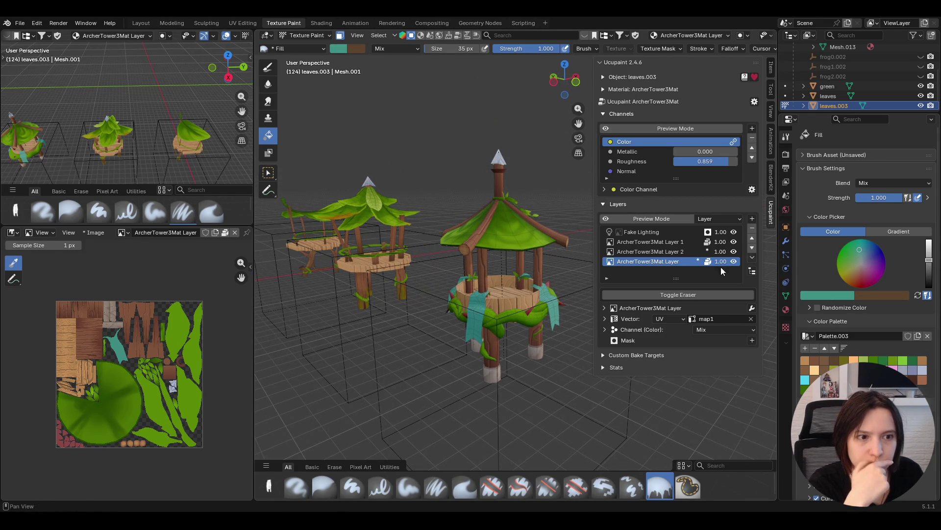
{"action": "mouse_move", "coordinate": [474, 318]}
{"action": "middle_mouse_down"}
{"action": "mouse_move", "coordinate": [548, 319]}
{"action": "mouse_move", "coordinate": [481, 307]}
{"action": "middle_mouse_up"}
{"action": "scroll", "coordinate": [866, 270], "scroll_direction": "down", "scroll_amount": 3}
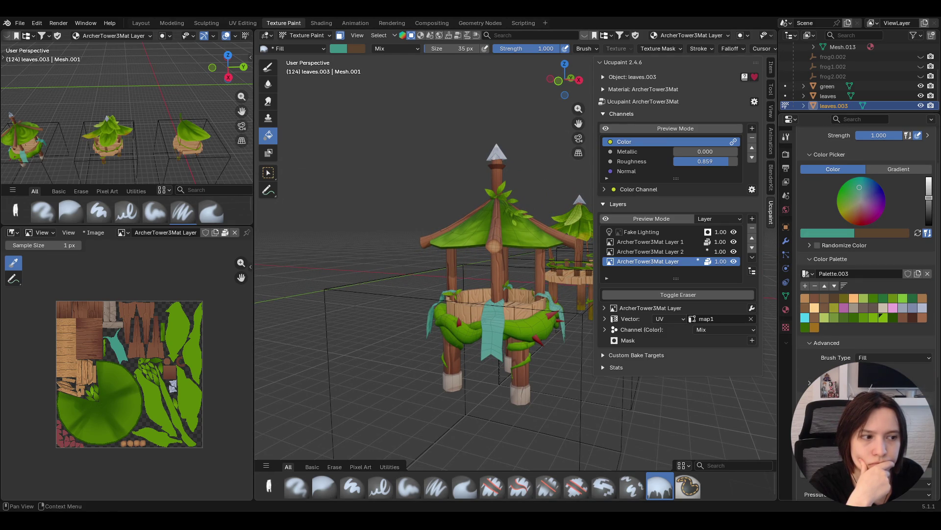
{"action": "scroll", "coordinate": [865, 270], "scroll_direction": "down", "scroll_amount": 4}
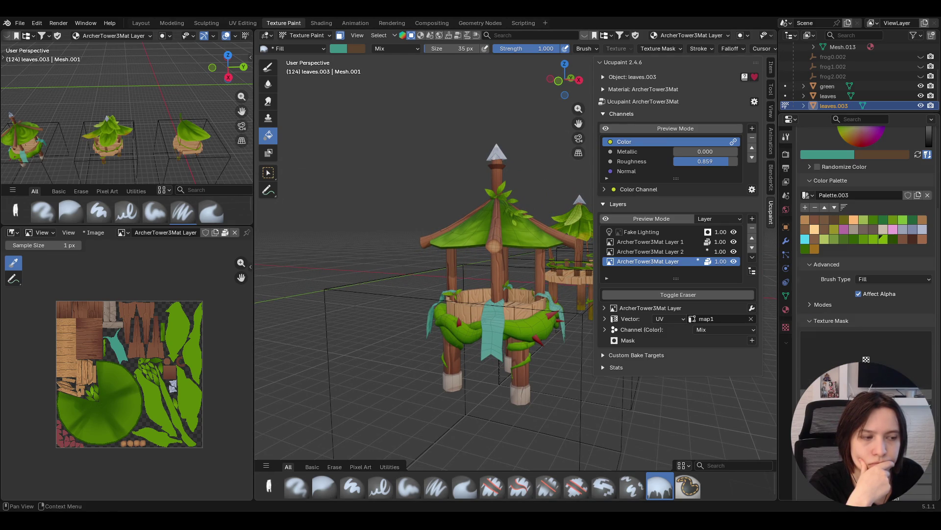
{"action": "left_click", "coordinate": [786, 327]}
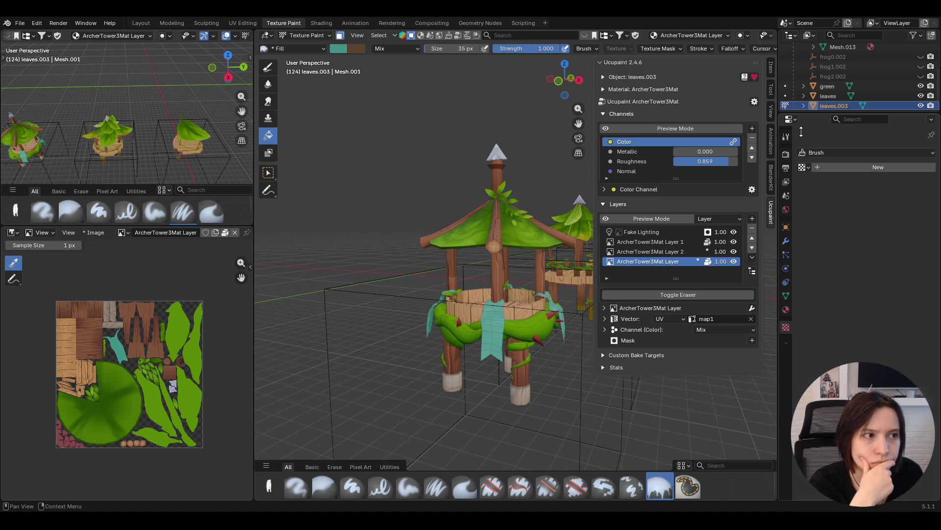
{"action": "left_click", "coordinate": [862, 167]}
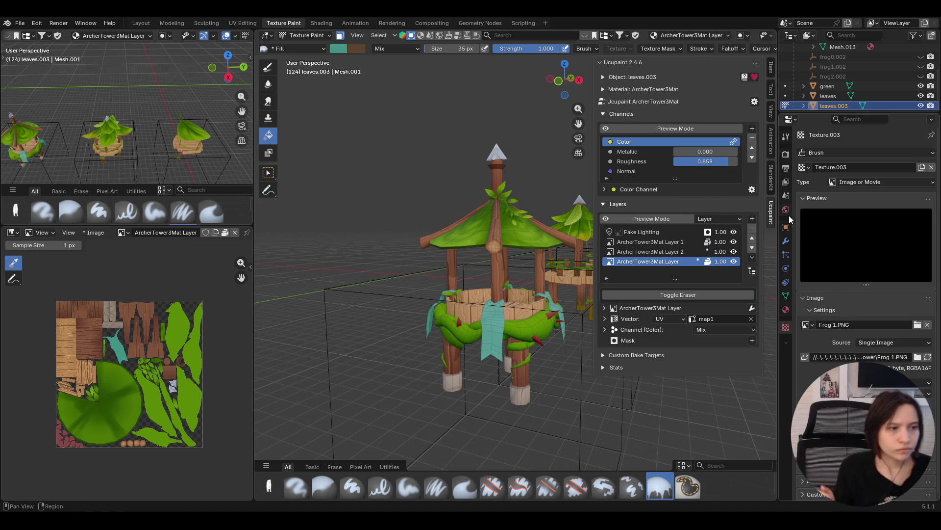
Back in the brush settings, browse the brush textures and make the second paint layer active
{"action": "left_click", "coordinate": [786, 139]}
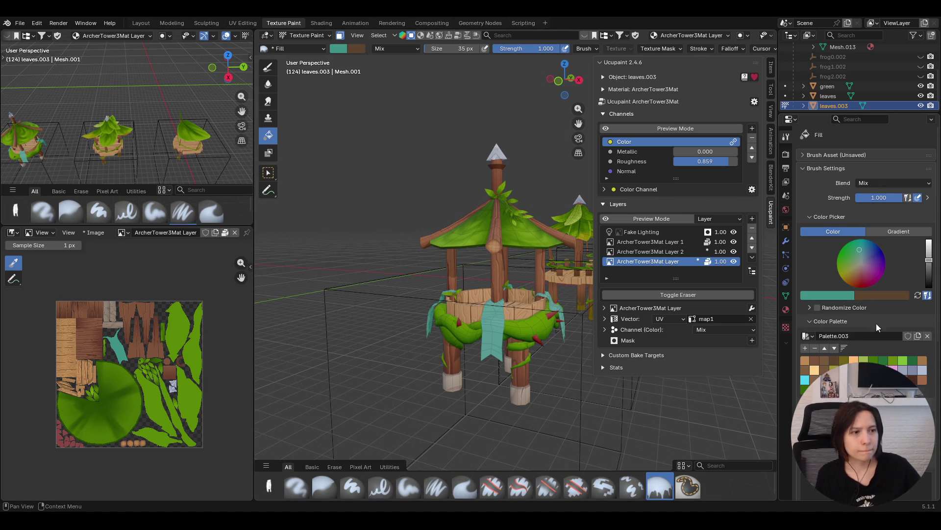
{"action": "scroll", "coordinate": [878, 328], "scroll_direction": "down", "scroll_amount": 3}
{"action": "left_click", "coordinate": [834, 417]}
{"action": "middle_click_drag", "start_coordinate": [495, 294], "coordinate": [481, 316]}
{"action": "right_click", "coordinate": [481, 317]}
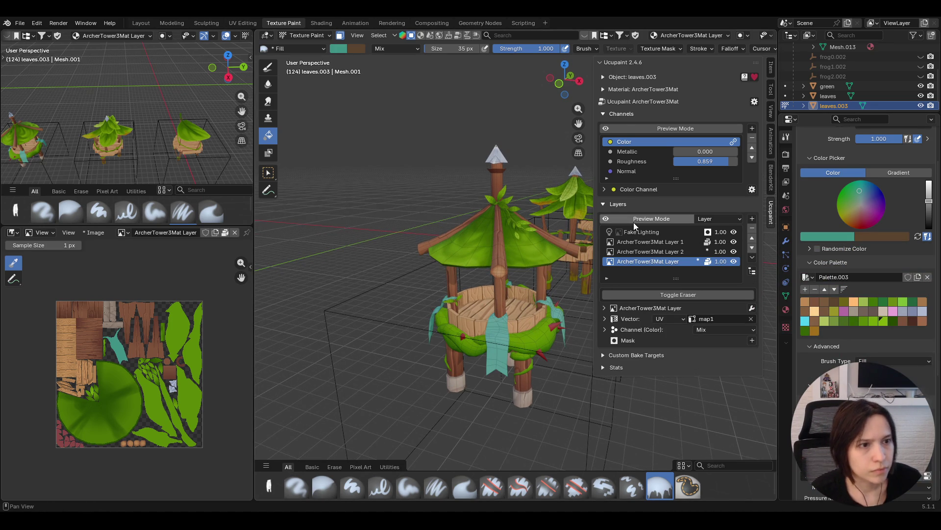
{"action": "left_click", "coordinate": [637, 250]}
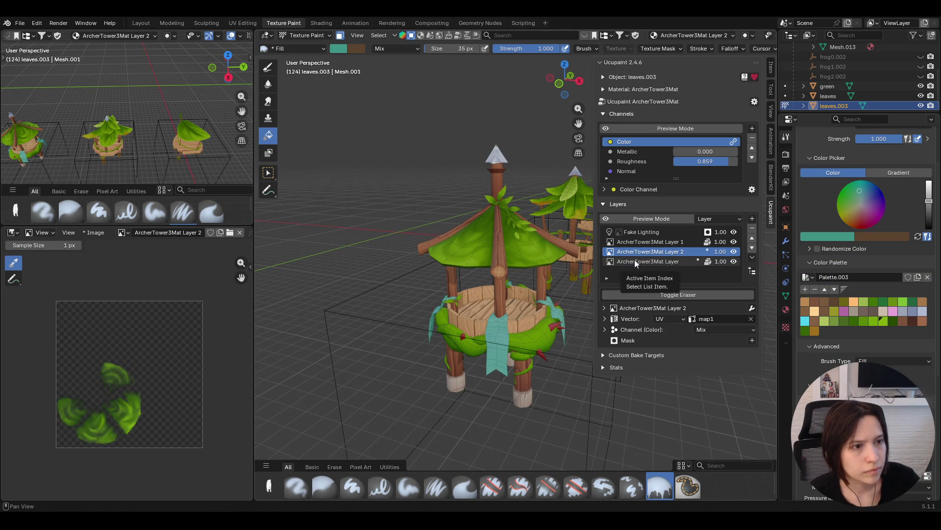
Switch to the Paint Soft Pressure brush and frame the selected tower in the view
{"action": "scroll", "coordinate": [866, 250], "scroll_direction": "down", "scroll_amount": 2}
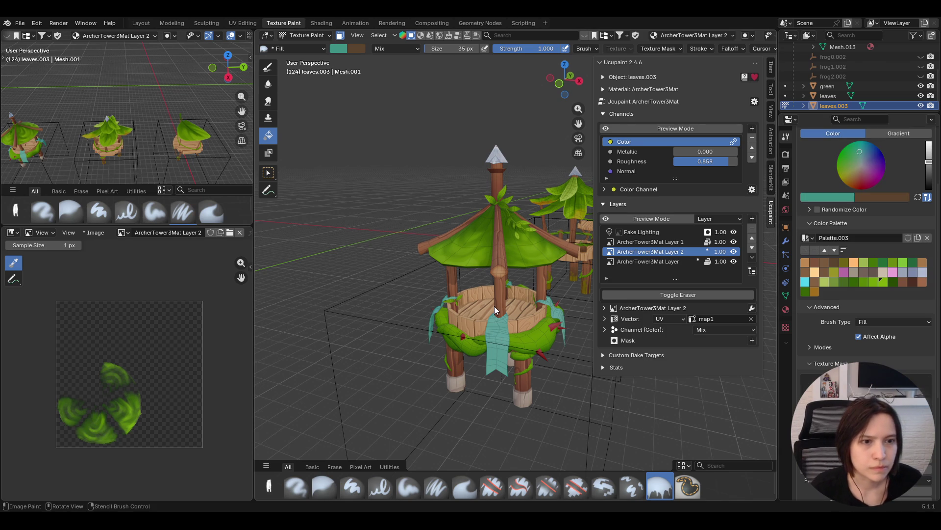
{"action": "scroll", "coordinate": [494, 309], "scroll_direction": "down", "scroll_amount": 8}
{"action": "scroll", "coordinate": [474, 340], "scroll_direction": "up", "scroll_amount": 4}
{"action": "scroll", "coordinate": [929, 397], "scroll_direction": "down", "scroll_amount": 2}
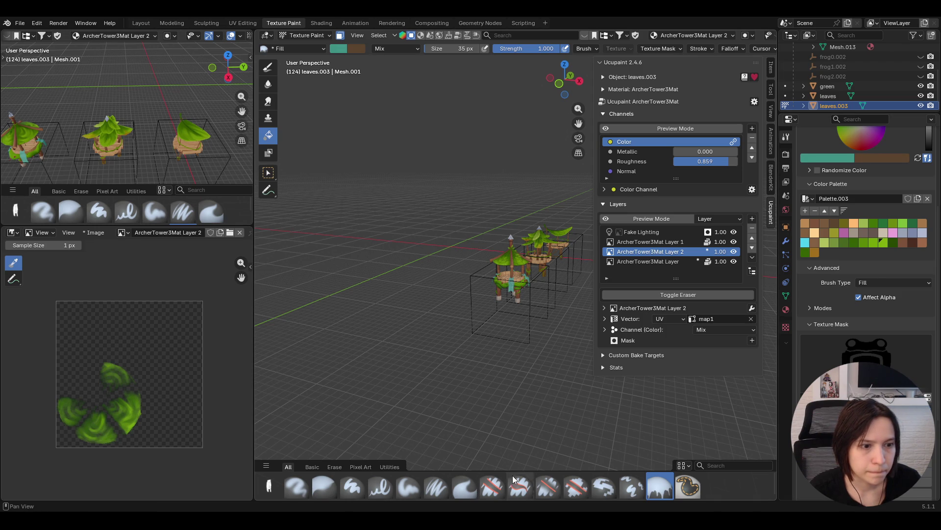
{"action": "left_click", "coordinate": [441, 485]}
{"action": "key", "text": "KP_Decimal"}
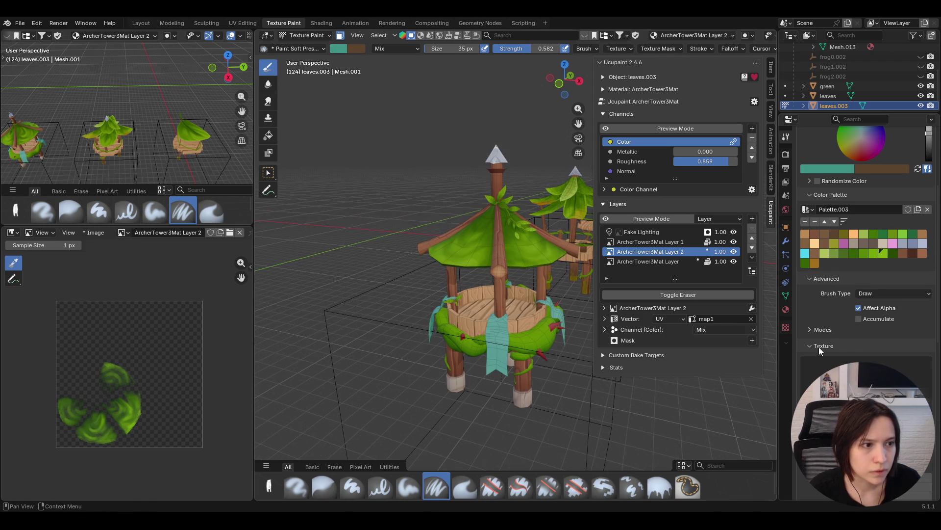
Switch to the Paint Soft brush and close the texture browser
{"action": "scroll", "coordinate": [856, 345], "scroll_direction": "up", "scroll_amount": 2}
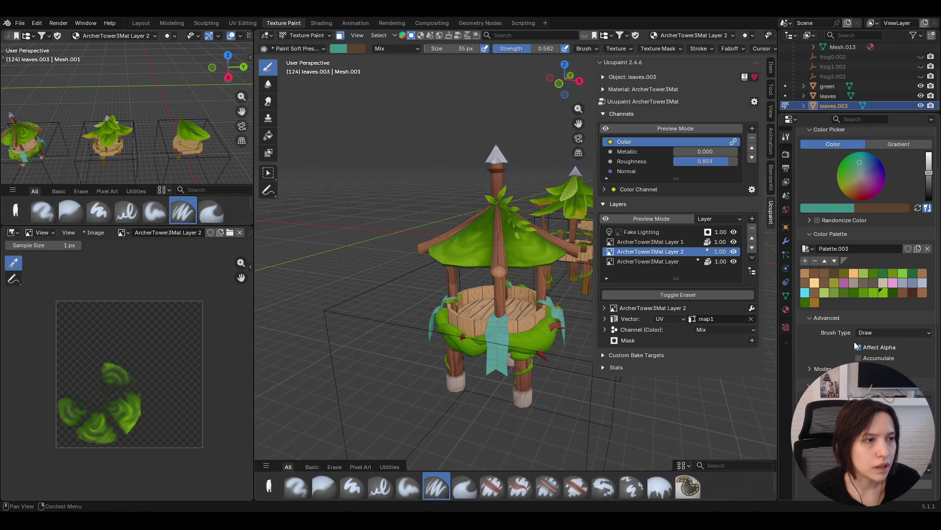
{"action": "left_click", "coordinate": [408, 486]}
{"action": "left_click", "coordinate": [735, 225]}
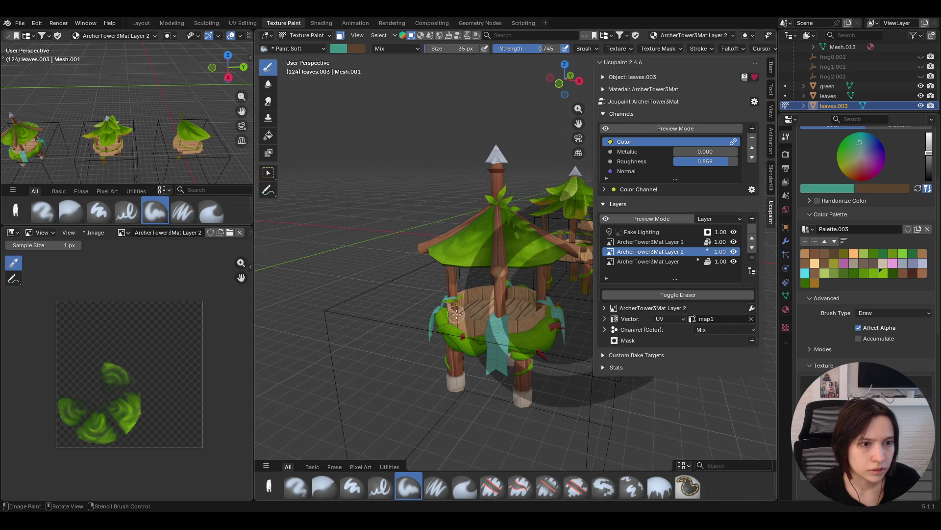
Shrink and move the frog stencil onto the front banner and stamp the emblem
{"action": "mouse_move", "coordinate": [415, 357]}
{"action": "right_mouse_down", "text": "shift"}
{"action": "mouse_move", "coordinate": [414, 337]}
{"action": "mouse_move", "coordinate": [500, 389]}
{"action": "mouse_move", "coordinate": [569, 406]}
{"action": "mouse_move", "coordinate": [494, 293]}
{"action": "mouse_move", "coordinate": [492, 378]}
{"action": "mouse_move", "coordinate": [584, 419]}
{"action": "mouse_move", "coordinate": [560, 406]}
{"action": "mouse_move", "coordinate": [483, 322]}
{"action": "mouse_move", "coordinate": [528, 295]}
{"action": "mouse_move", "coordinate": [519, 298]}
{"action": "right_mouse_up", "text": "shift"}
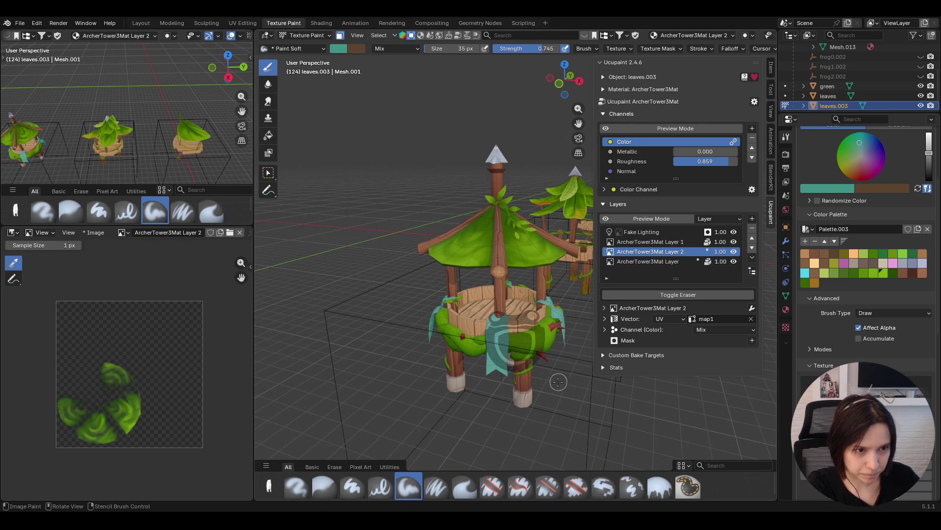
{"action": "right_click_drag", "start_coordinate": [560, 376], "coordinate": [546, 364], "text": "shift"}
{"action": "mouse_move", "coordinate": [546, 364]}
{"action": "left_mouse_down"}
{"action": "mouse_move", "coordinate": [464, 337]}
{"action": "mouse_move", "coordinate": [491, 375]}
{"action": "left_mouse_up"}
{"action": "mouse_move", "coordinate": [556, 396]}
{"action": "middle_mouse_down"}
{"action": "mouse_move", "coordinate": [545, 413]}
{"action": "mouse_move", "coordinate": [518, 393]}
{"action": "mouse_move", "coordinate": [524, 435]}
{"action": "mouse_move", "coordinate": [554, 418]}
{"action": "mouse_move", "coordinate": [535, 467]}
{"action": "mouse_move", "coordinate": [533, 417]}
{"action": "middle_mouse_up"}
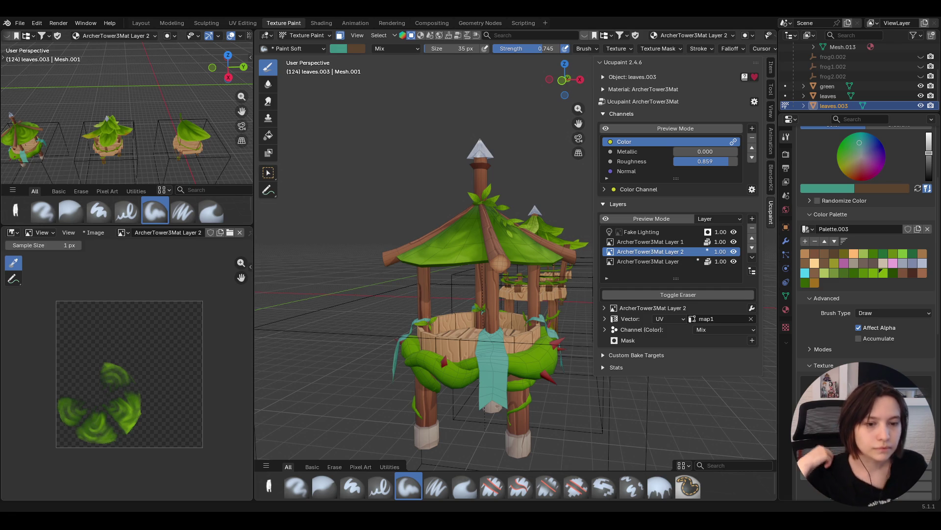
{"action": "middle_click_drag", "start_coordinate": [474, 319], "coordinate": [519, 307]}
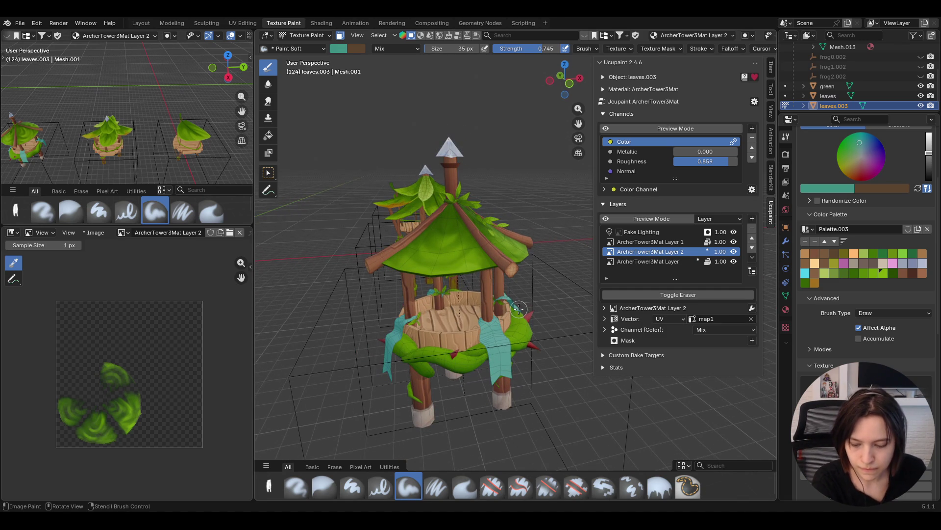
{"action": "left_click", "coordinate": [609, 251]}
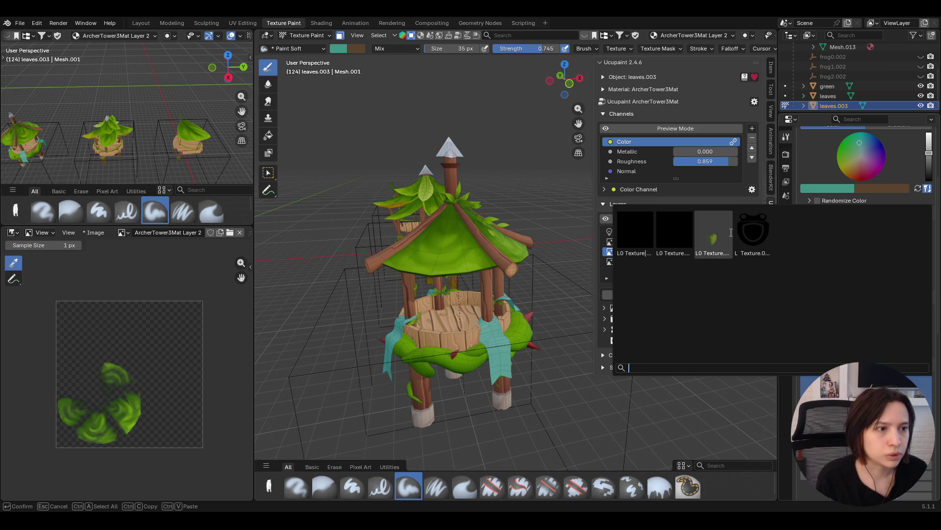
Assign Texture.003 (Frog 1.PNG) as the Paint Soft brush texture and review its settings
{"action": "left_click", "coordinate": [753, 231]}
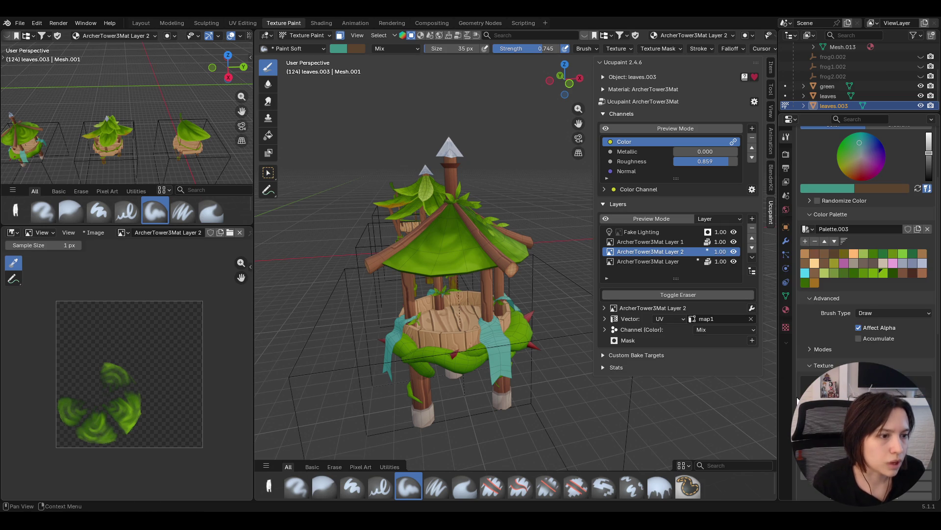
{"action": "left_click", "coordinate": [786, 326]}
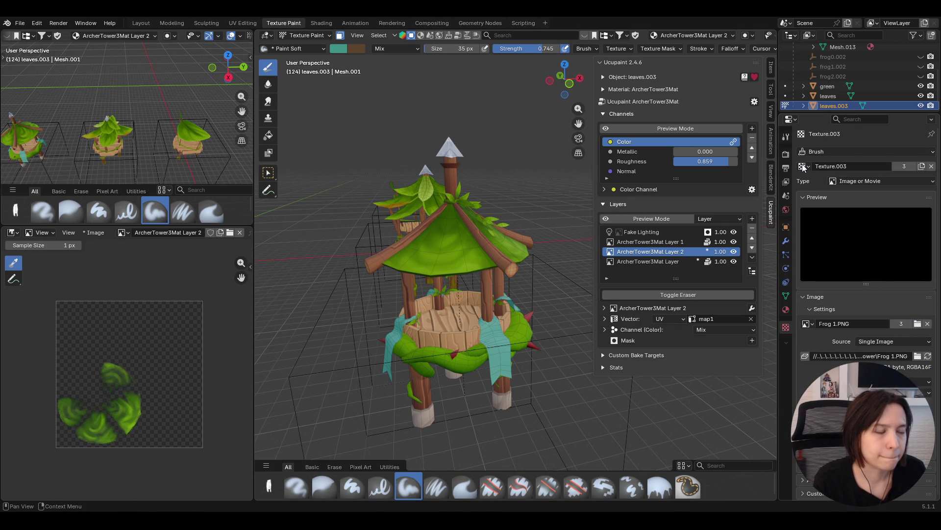
{"action": "left_click", "coordinate": [786, 137]}
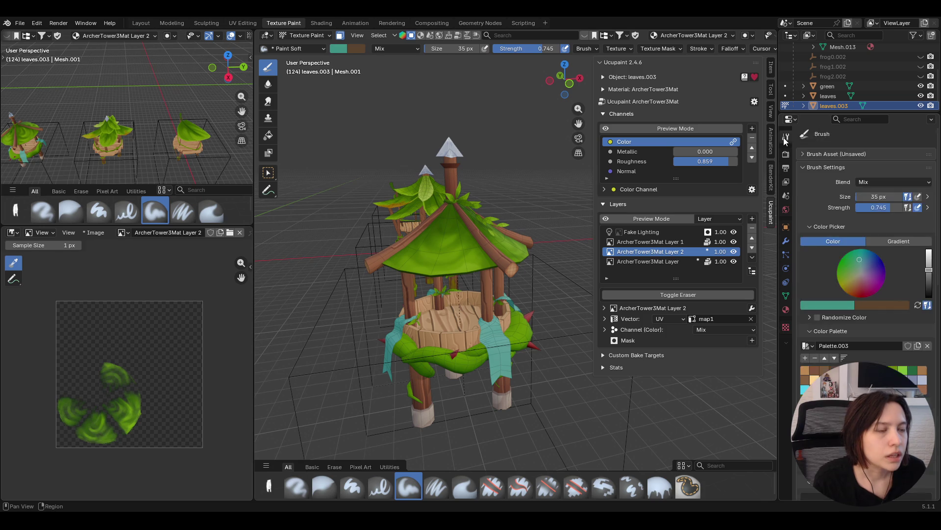
{"action": "scroll", "coordinate": [797, 273], "scroll_direction": "down", "scroll_amount": 4}
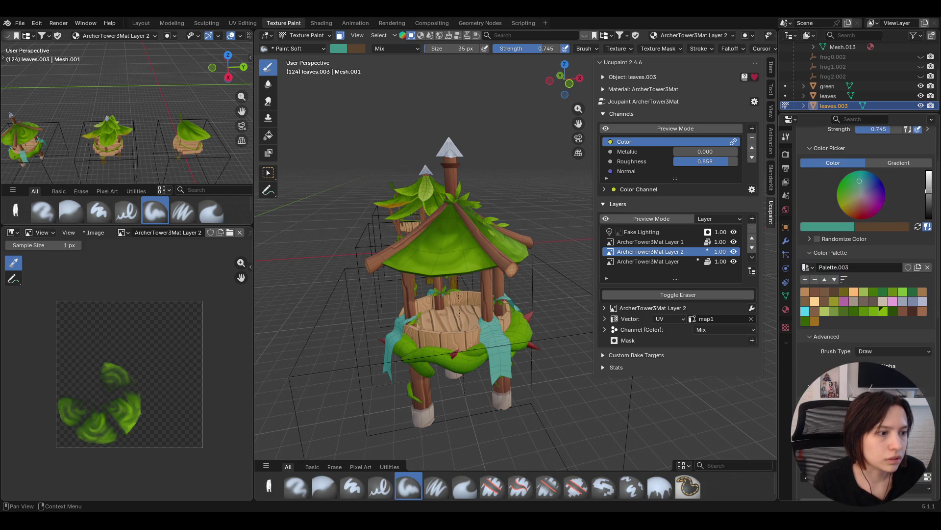
{"action": "scroll", "coordinate": [865, 245], "scroll_direction": "down", "scroll_amount": 4}
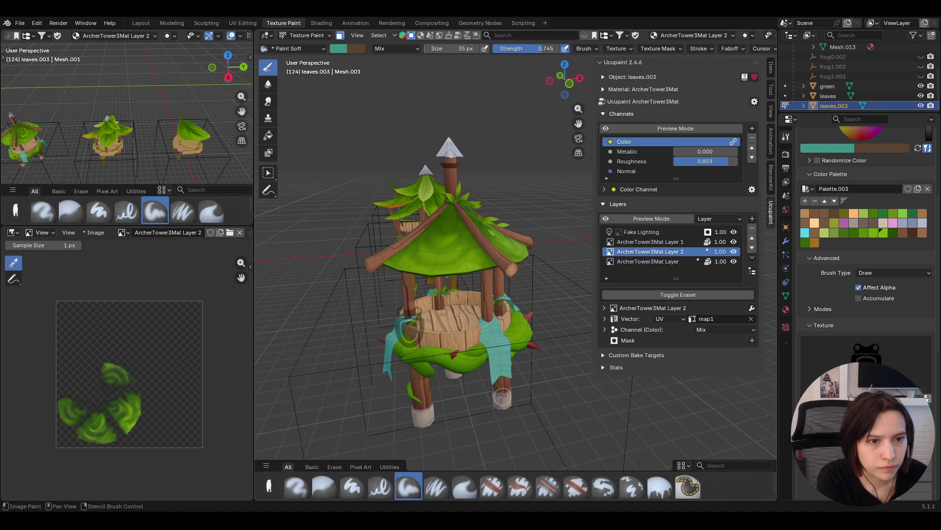
{"action": "middle_click_drag", "start_coordinate": [564, 313], "coordinate": [521, 273]}
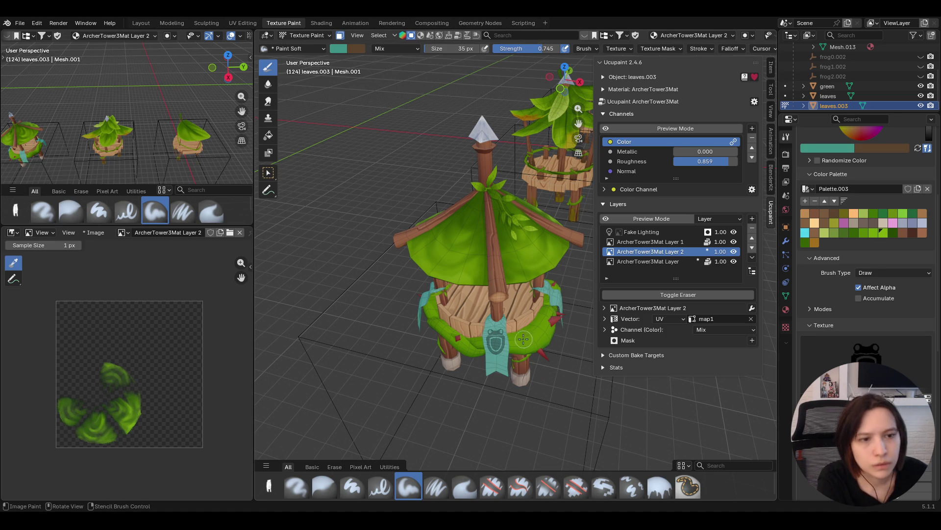
Stamp the frog on the front banner, try a brown stamp, and undo it
{"action": "mouse_move", "coordinate": [519, 325]}
{"action": "left_mouse_down"}
{"action": "mouse_move", "coordinate": [505, 334]}
{"action": "mouse_move", "coordinate": [541, 370]}
{"action": "left_mouse_up"}
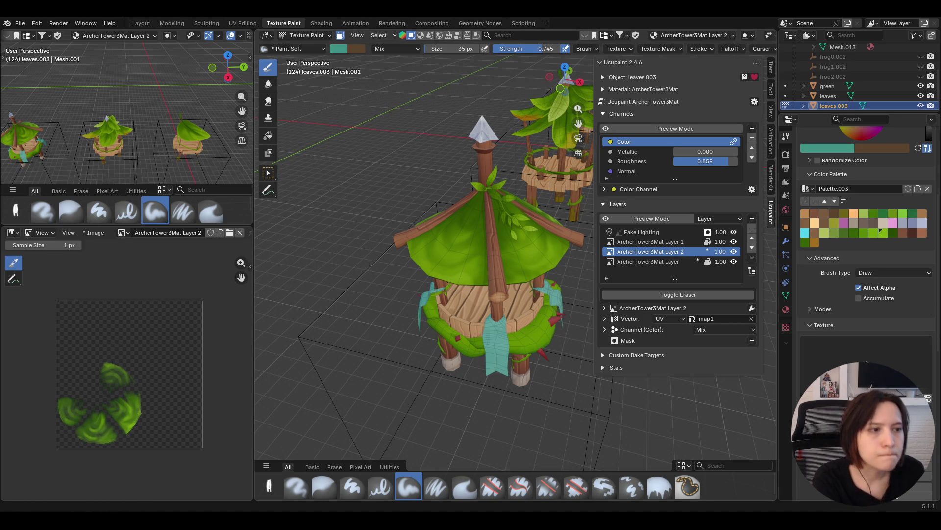
{"action": "left_click", "coordinate": [815, 243]}
{"action": "left_click", "coordinate": [494, 339]}
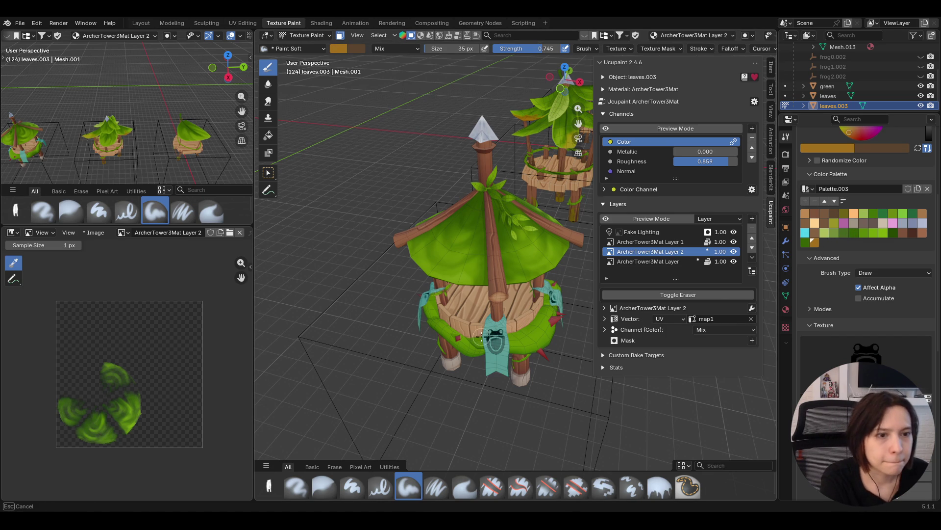
{"action": "key", "text": "ctrl+z"}
Set the colour to olive and restamp the frog emblem on the front banner
{"action": "scroll", "coordinate": [872, 243], "scroll_direction": "up", "scroll_amount": 6}
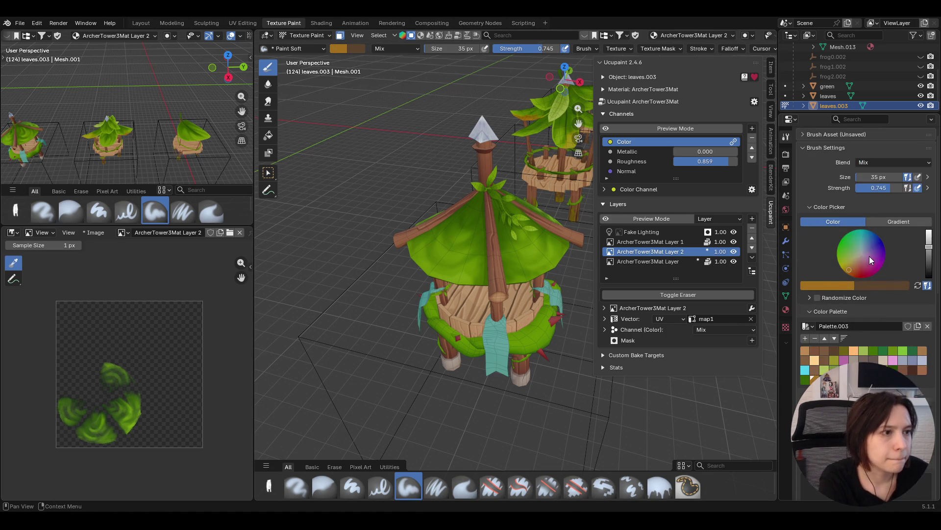
{"action": "left_click_drag", "start_coordinate": [870, 251], "coordinate": [862, 255]}
{"action": "left_click_drag", "start_coordinate": [929, 253], "coordinate": [929, 231]}
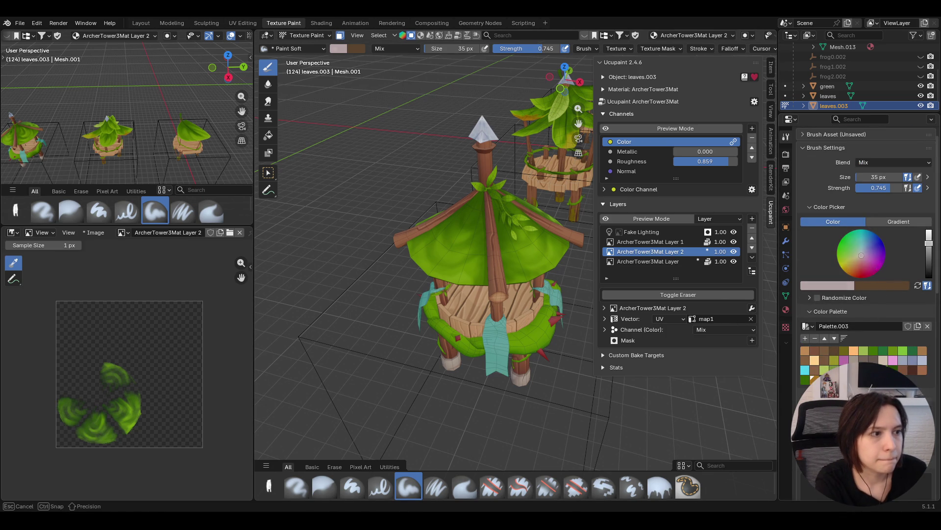
{"action": "left_click", "coordinate": [847, 267]}
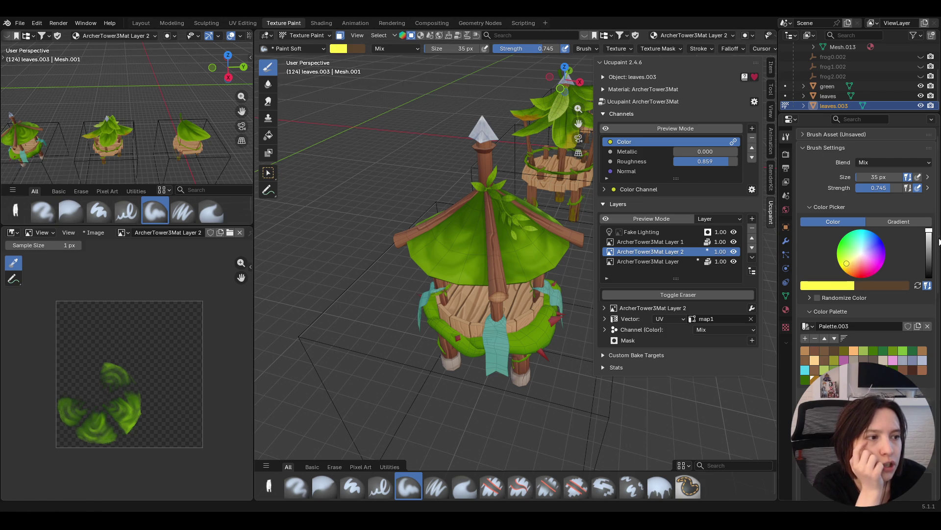
{"action": "left_click_drag", "start_coordinate": [929, 230], "coordinate": [929, 255]}
{"action": "mouse_move", "coordinate": [496, 339]}
{"action": "left_mouse_down"}
{"action": "mouse_move", "coordinate": [512, 335]}
{"action": "mouse_move", "coordinate": [523, 371]}
{"action": "mouse_move", "coordinate": [506, 378]}
{"action": "left_mouse_up"}
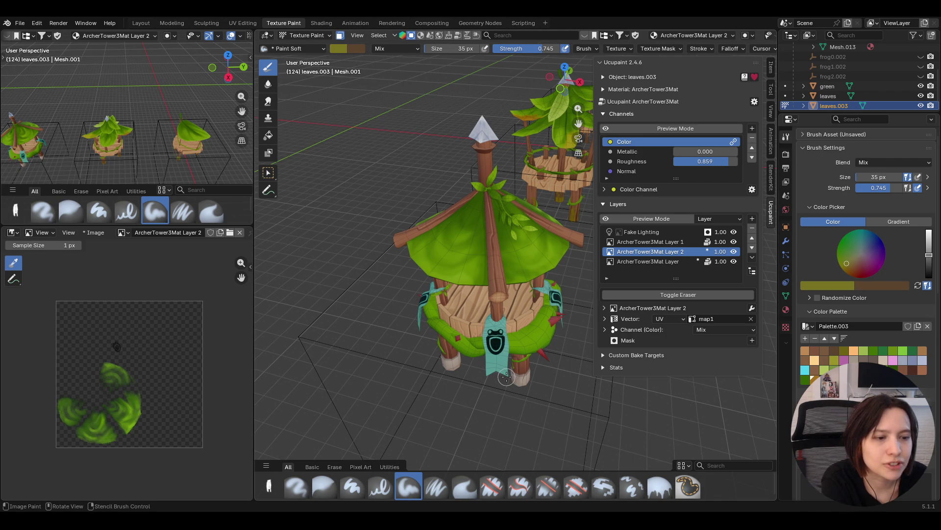
{"action": "key", "text": "ctrl+z"}
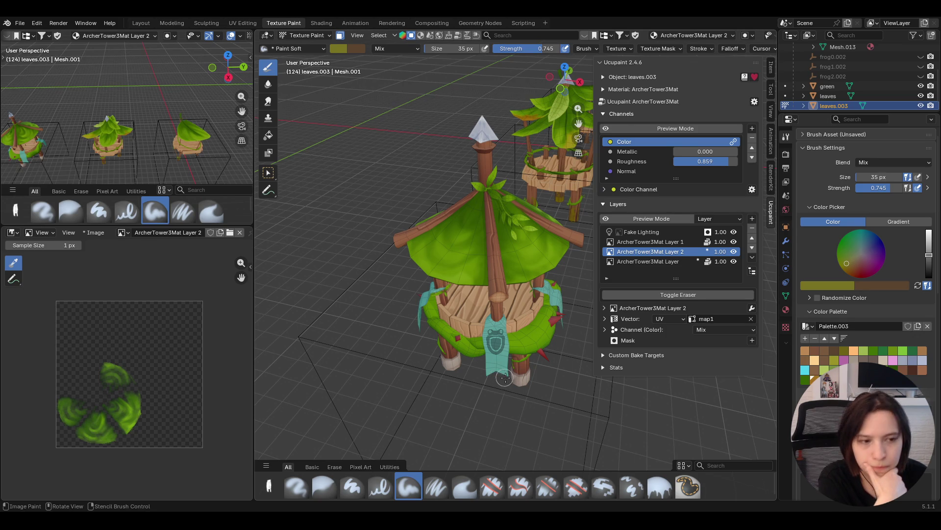
{"action": "left_click_drag", "start_coordinate": [498, 338], "coordinate": [488, 384]}
{"action": "middle_click_drag", "start_coordinate": [488, 384], "coordinate": [735, 398]}
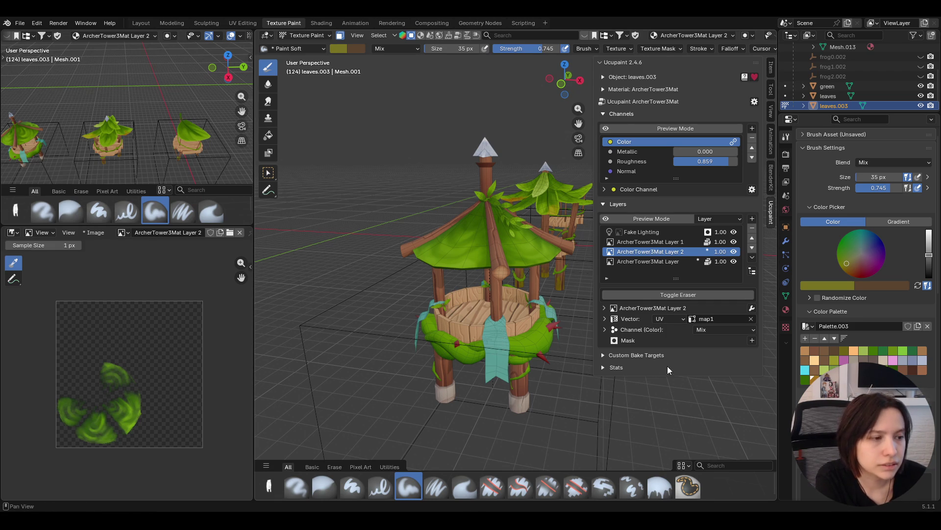
{"action": "scroll", "coordinate": [780, 324], "scroll_direction": "down", "scroll_amount": 2}
Keep the frog texture selected as the active brush's texture
{"action": "left_click", "coordinate": [786, 327]}
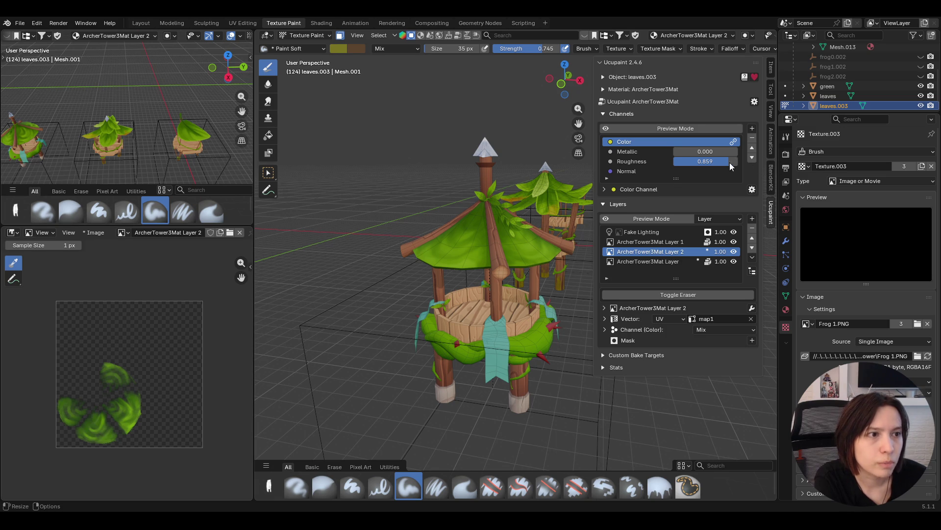
{"action": "left_click", "coordinate": [786, 137]}
{"action": "scroll", "coordinate": [854, 295], "scroll_direction": "down", "scroll_amount": 8}
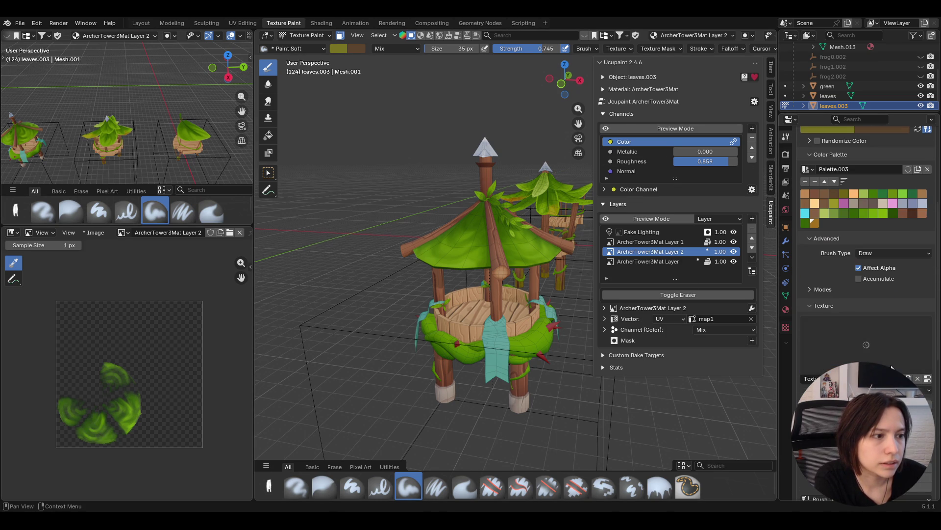
{"action": "left_click", "coordinate": [844, 340]}
{"action": "left_click", "coordinate": [763, 183]}
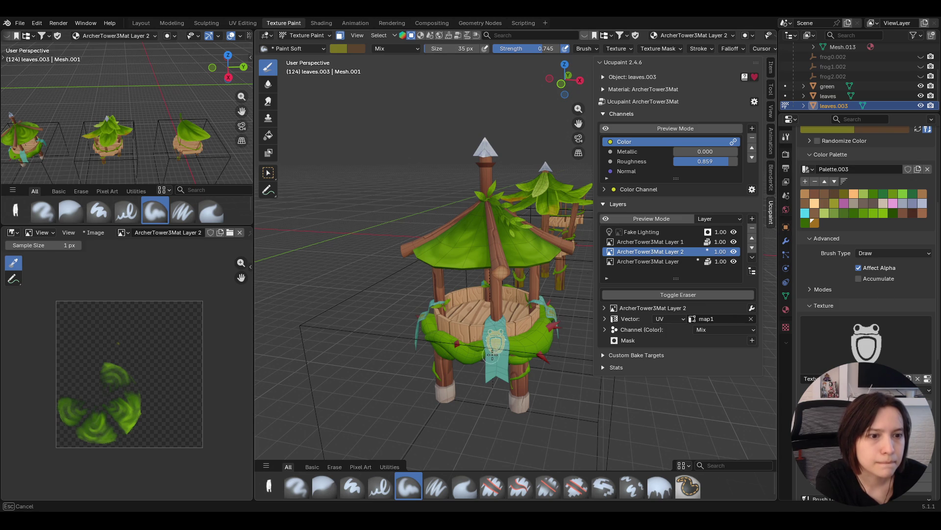
Stamp the frog shield emblem onto the front teal banner, then orbit in close to it
{"action": "middle_click_drag", "start_coordinate": [512, 354], "coordinate": [609, 388]}
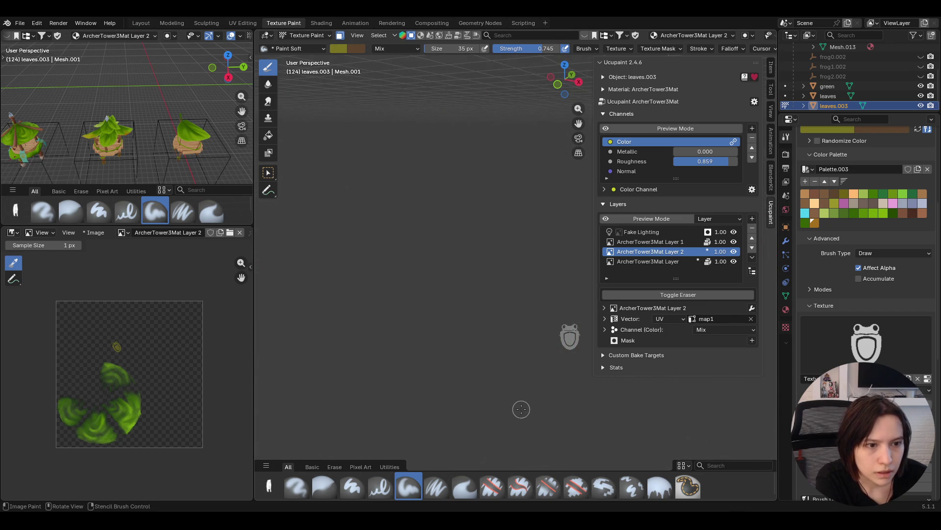
{"action": "middle_click_drag", "start_coordinate": [519, 405], "coordinate": [566, 341]}
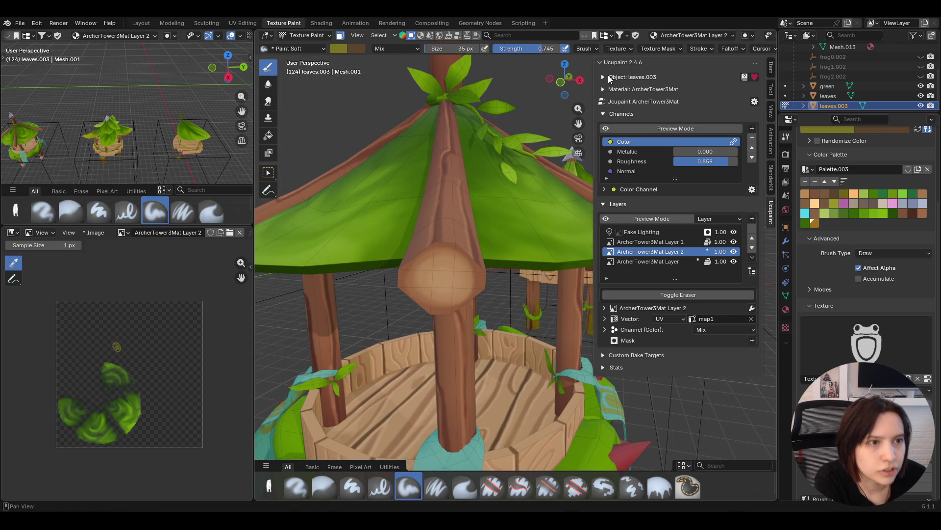
{"action": "mouse_move", "coordinate": [564, 331]}
{"action": "middle_mouse_down"}
{"action": "mouse_move", "coordinate": [424, 230]}
{"action": "mouse_move", "coordinate": [426, 304]}
{"action": "middle_mouse_up"}
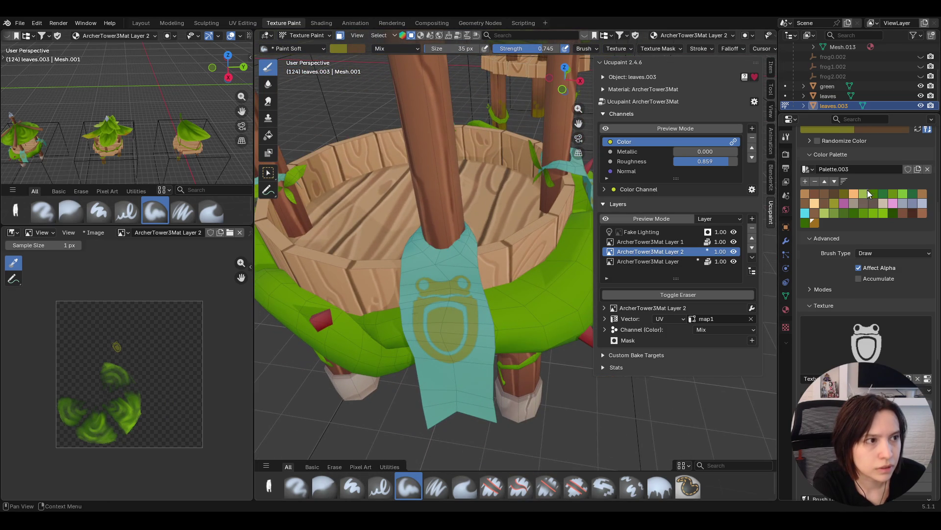
{"action": "scroll", "coordinate": [867, 188], "scroll_direction": "up", "scroll_amount": 6}
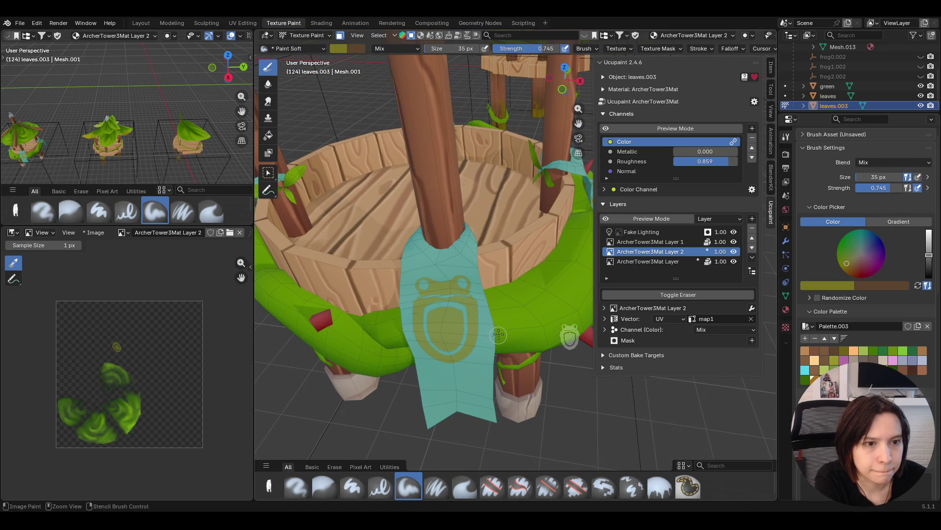
Undo the frog stamp and set the paint colour to a bright golden yellow
{"action": "key", "text": "ctrl+z"}
{"action": "key", "text": "ctrl+z"}
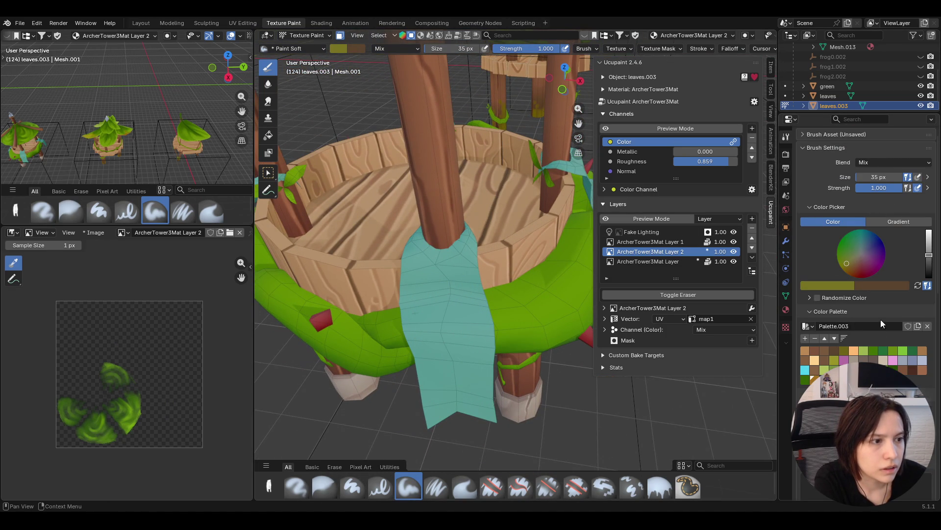
{"action": "scroll", "coordinate": [852, 253], "scroll_direction": "up", "scroll_amount": 2}
{"action": "left_click_drag", "start_coordinate": [852, 253], "coordinate": [847, 266]}
{"action": "left_click_drag", "start_coordinate": [928, 246], "coordinate": [929, 243]}
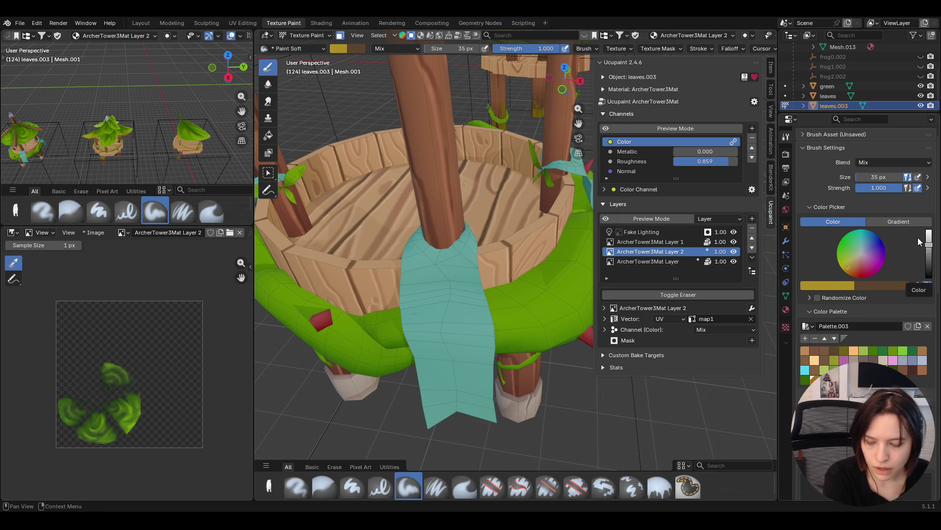
{"action": "middle_click_drag", "start_coordinate": [480, 245], "coordinate": [478, 296]}
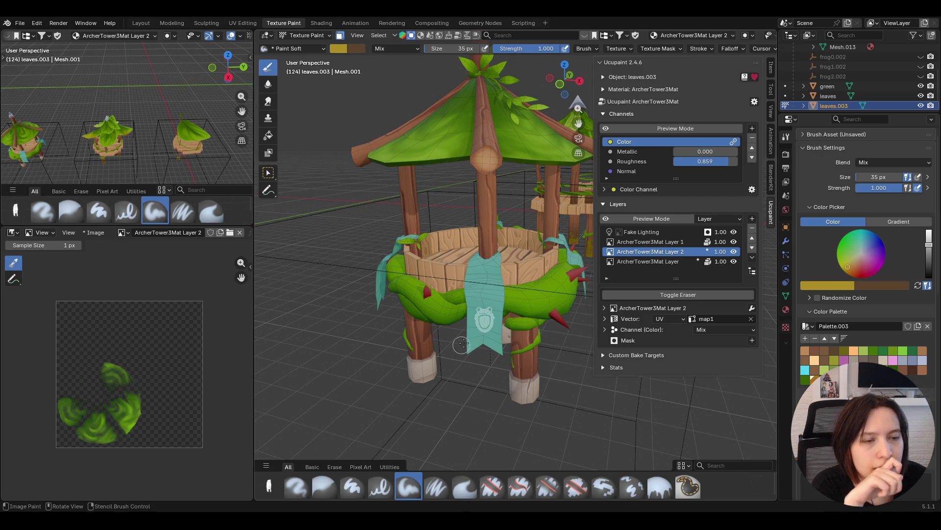
On ArcherTower3Mat Layer, paint yellow borders along the banner edges with Paint Hard Pressure
{"action": "left_click", "coordinate": [662, 262]}
{"action": "scroll", "coordinate": [528, 334], "scroll_direction": "up", "scroll_amount": 5}
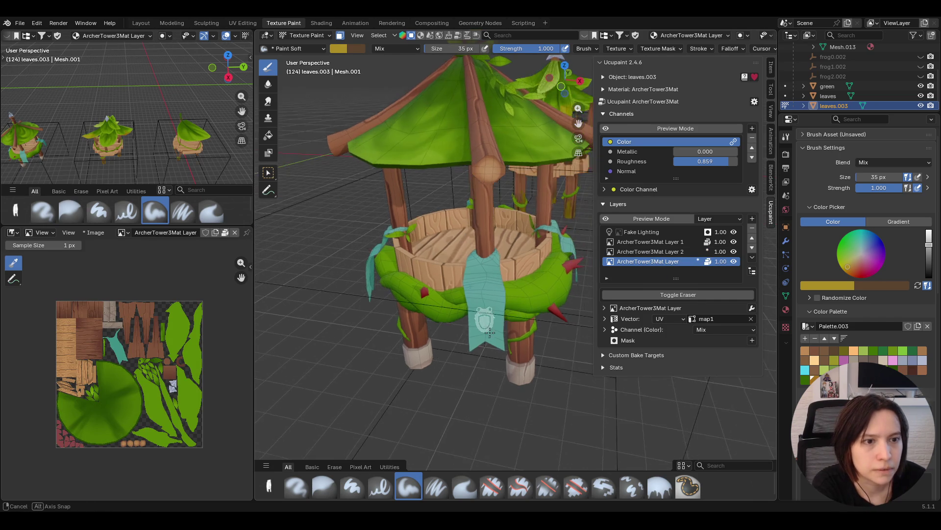
{"action": "middle_click_drag", "start_coordinate": [528, 335], "coordinate": [510, 343]}
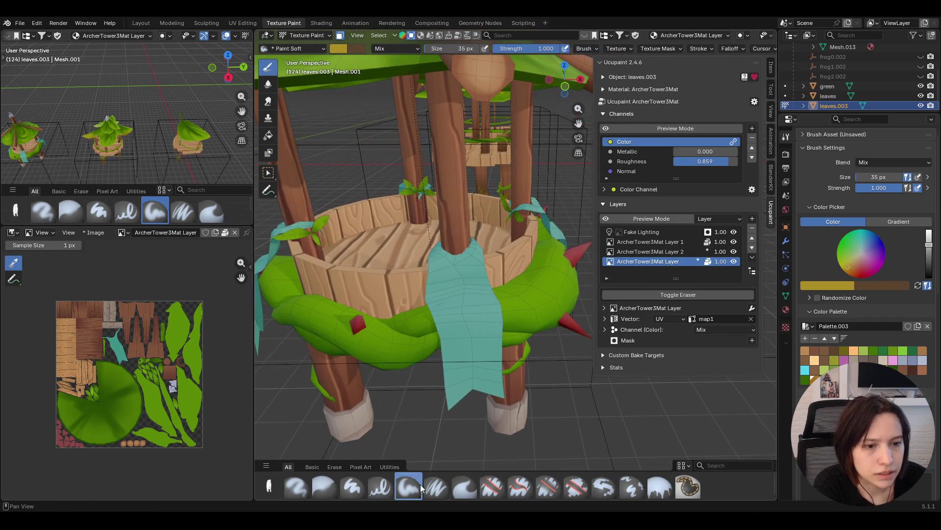
{"action": "left_click", "coordinate": [380, 487]}
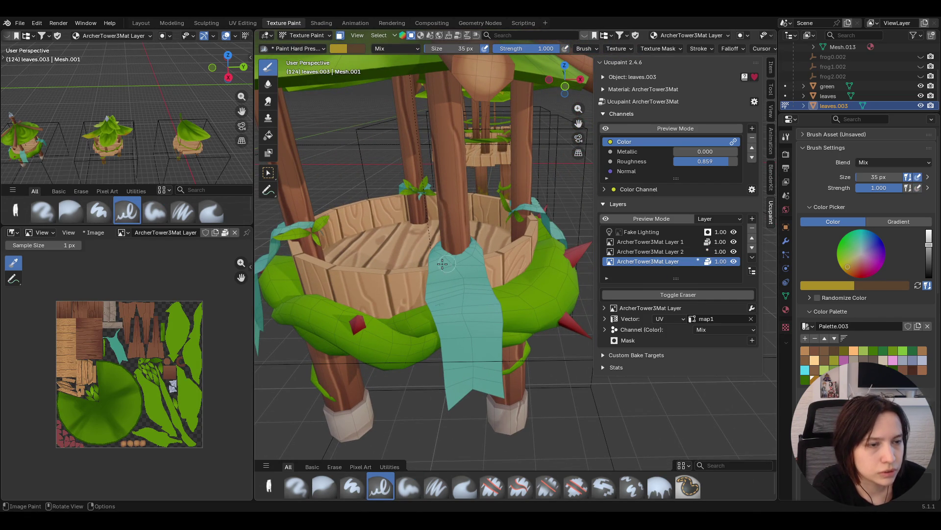
{"action": "mouse_move", "coordinate": [430, 247]}
{"action": "left_mouse_down"}
{"action": "mouse_move", "coordinate": [427, 297]}
{"action": "mouse_move", "coordinate": [447, 402]}
{"action": "mouse_move", "coordinate": [503, 379]}
{"action": "mouse_move", "coordinate": [481, 245]}
{"action": "left_mouse_up"}
{"action": "mouse_move", "coordinate": [501, 380]}
{"action": "left_mouse_down"}
{"action": "mouse_move", "coordinate": [462, 396]}
{"action": "mouse_move", "coordinate": [483, 381]}
{"action": "mouse_move", "coordinate": [500, 396]}
{"action": "left_mouse_up"}
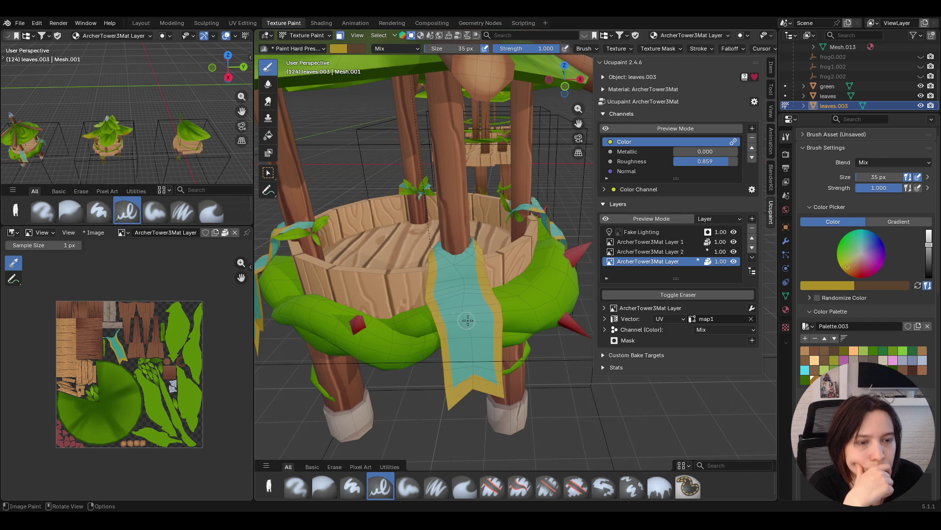
With Paint Soft, enlarge and position the frog stencil, then stamp a yellow frog emblem
{"action": "left_click", "coordinate": [420, 493]}
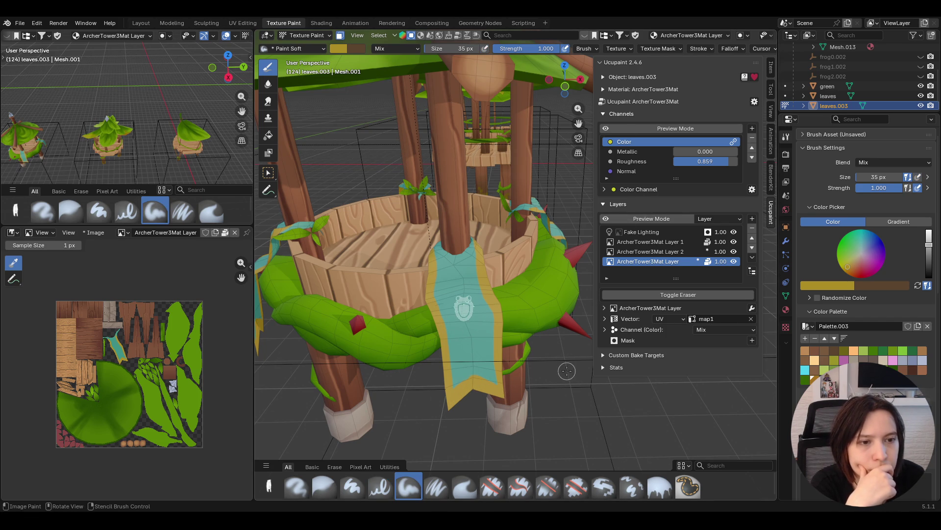
{"action": "mouse_move", "coordinate": [574, 385]}
{"action": "right_mouse_down", "text": "shift"}
{"action": "mouse_move", "coordinate": [630, 435]}
{"action": "mouse_move", "coordinate": [706, 464]}
{"action": "mouse_move", "coordinate": [684, 442]}
{"action": "right_mouse_up", "text": "shift"}
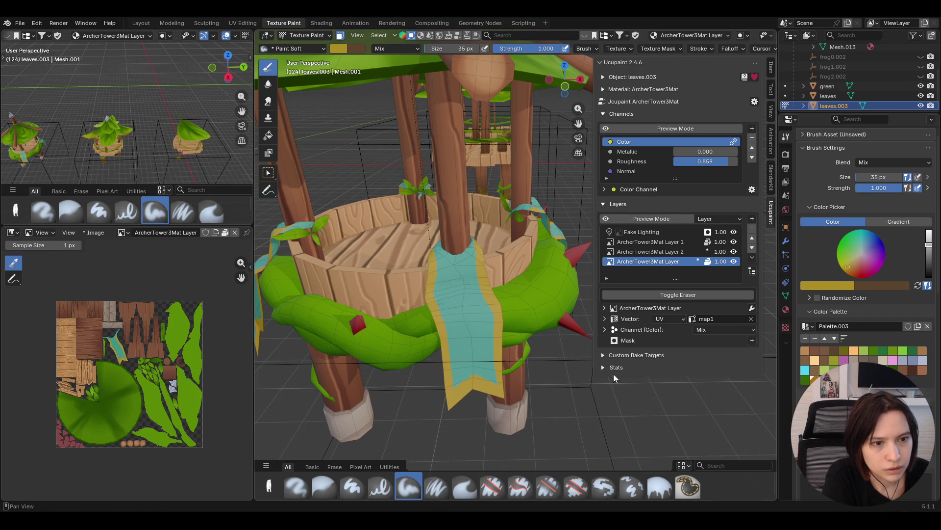
{"action": "mouse_move", "coordinate": [525, 306]}
{"action": "right_mouse_down"}
{"action": "mouse_move", "coordinate": [556, 342]}
{"action": "mouse_move", "coordinate": [574, 391]}
{"action": "mouse_move", "coordinate": [574, 371]}
{"action": "mouse_move", "coordinate": [571, 398]}
{"action": "right_mouse_up"}
{"action": "middle_click_drag", "start_coordinate": [571, 397], "coordinate": [563, 426]}
{"action": "mouse_move", "coordinate": [564, 426]}
{"action": "right_mouse_down"}
{"action": "mouse_move", "coordinate": [568, 389]}
{"action": "mouse_move", "coordinate": [570, 398]}
{"action": "right_mouse_up"}
{"action": "mouse_move", "coordinate": [455, 314]}
{"action": "left_mouse_down"}
{"action": "mouse_move", "coordinate": [429, 326]}
{"action": "mouse_move", "coordinate": [435, 356]}
{"action": "mouse_move", "coordinate": [505, 373]}
{"action": "mouse_move", "coordinate": [546, 325]}
{"action": "left_mouse_up"}
{"action": "mouse_move", "coordinate": [546, 325]}
{"action": "middle_mouse_down"}
{"action": "mouse_move", "coordinate": [537, 338]}
{"action": "mouse_move", "coordinate": [563, 387]}
{"action": "mouse_move", "coordinate": [610, 422]}
{"action": "mouse_move", "coordinate": [643, 381]}
{"action": "mouse_move", "coordinate": [546, 383]}
{"action": "mouse_move", "coordinate": [505, 362]}
{"action": "middle_mouse_up"}
{"action": "scroll", "coordinate": [532, 348], "scroll_direction": "down", "scroll_amount": 6}
{"action": "scroll", "coordinate": [491, 353], "scroll_direction": "up", "scroll_amount": 6}
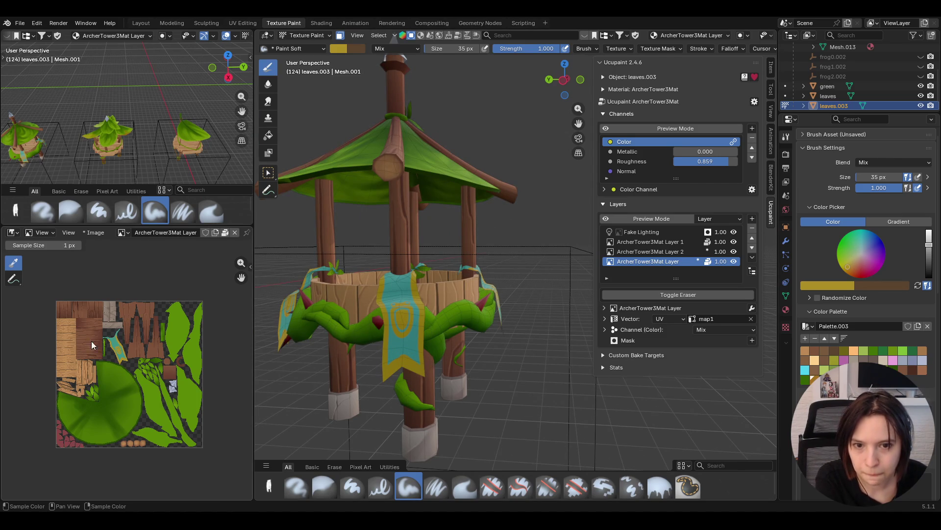
Inspect the tower from several angles and undo the banner's yellow border and frog emblem
{"action": "scroll", "coordinate": [98, 340], "scroll_direction": "up", "scroll_amount": 6}
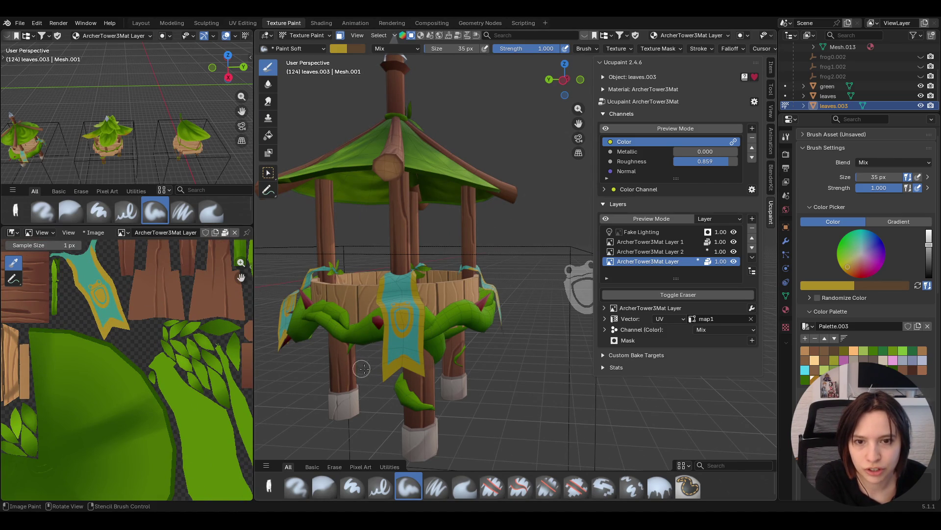
{"action": "scroll", "coordinate": [431, 388], "scroll_direction": "down", "scroll_amount": 5}
{"action": "middle_click_drag", "start_coordinate": [432, 387], "coordinate": [498, 385]}
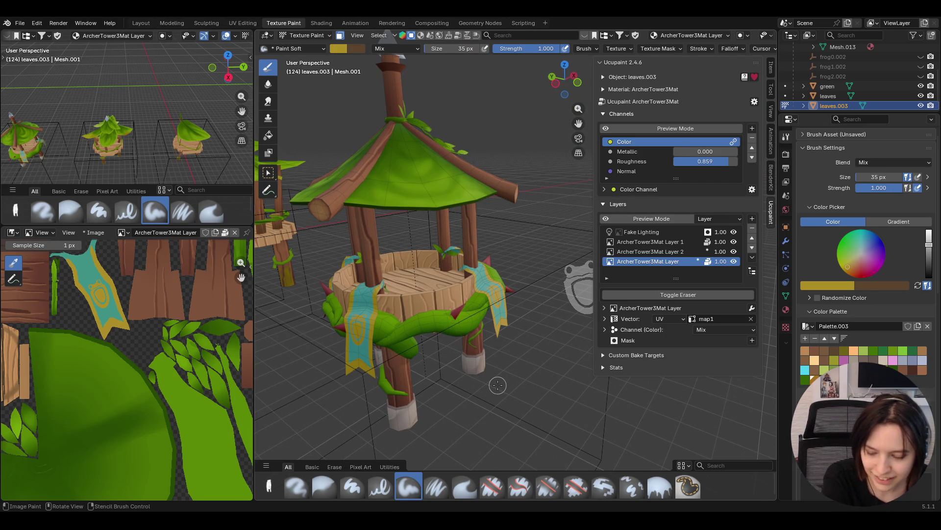
{"action": "mouse_move", "coordinate": [546, 343]}
{"action": "middle_mouse_down"}
{"action": "mouse_move", "coordinate": [551, 336]}
{"action": "mouse_move", "coordinate": [513, 357]}
{"action": "mouse_move", "coordinate": [533, 341]}
{"action": "mouse_move", "coordinate": [510, 319]}
{"action": "middle_mouse_up"}
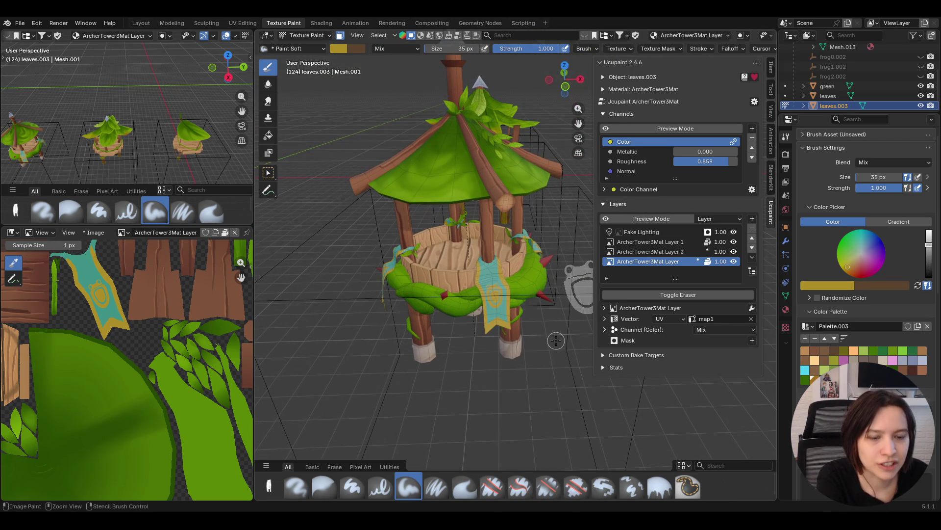
{"action": "key", "text": "ctrl+z"}
{"action": "key", "text": "ctrl+z"}
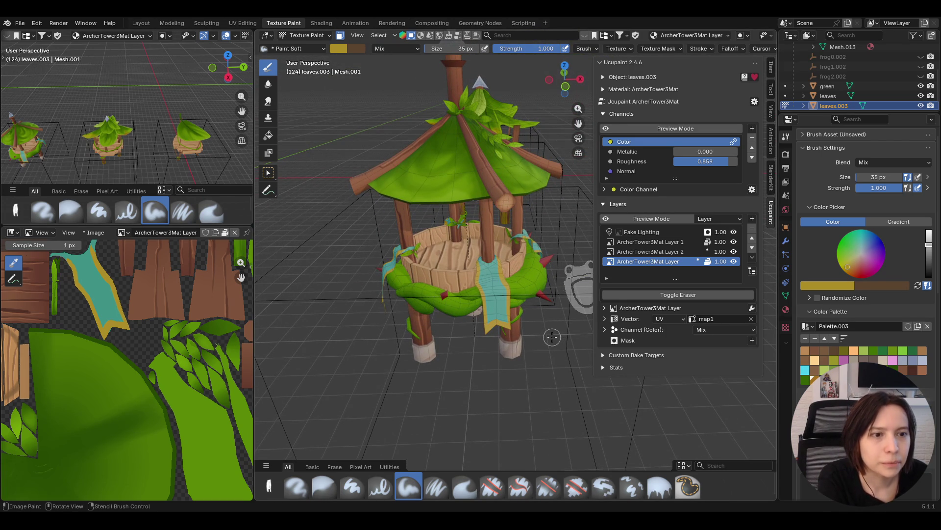
{"action": "middle_click_drag", "start_coordinate": [551, 336], "coordinate": [504, 348]}
{"action": "scroll", "coordinate": [501, 348], "scroll_direction": "up", "scroll_amount": 4}
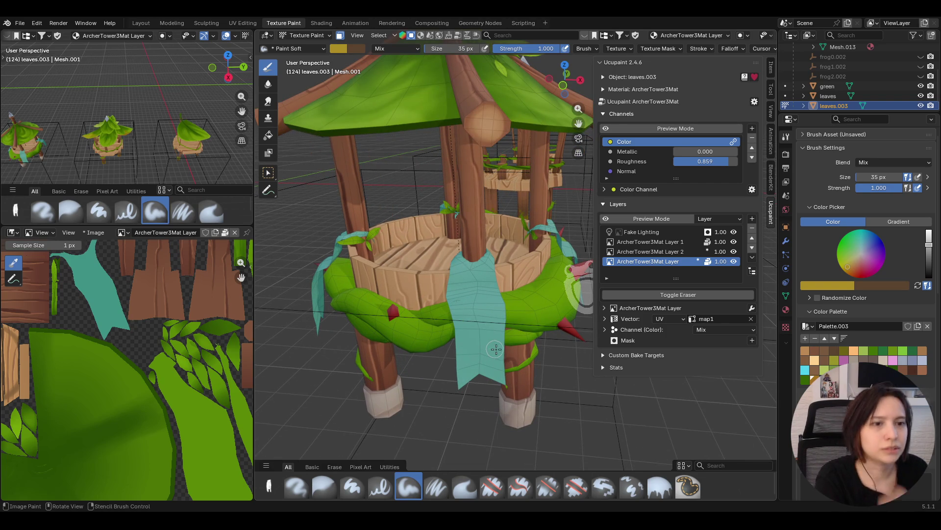
Stamp and undo a test white frog, then paint on ArcherTower3Mat Layer 2
{"action": "key", "text": "ctrl+z"}
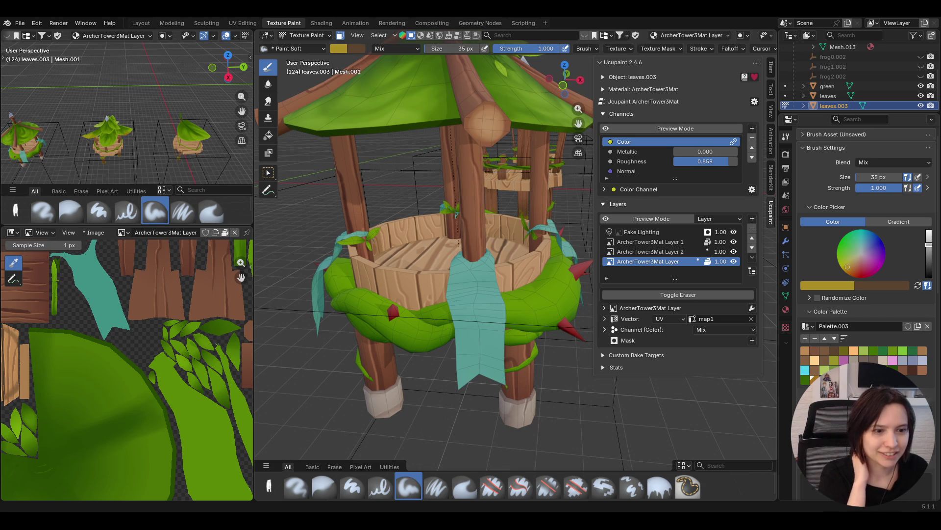
{"action": "left_click_drag", "start_coordinate": [490, 295], "coordinate": [478, 372]}
{"action": "key", "text": "ctrl+z"}
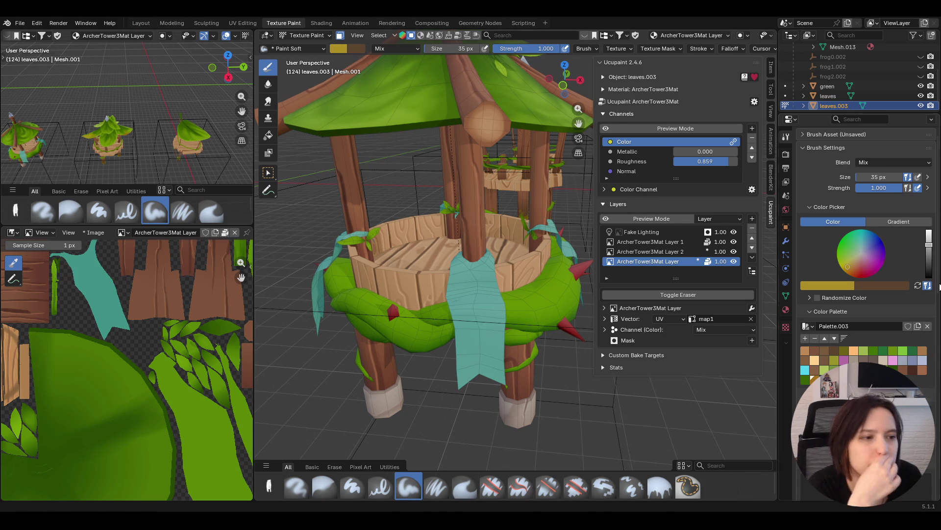
{"action": "left_click", "coordinate": [654, 253]}
{"action": "scroll", "coordinate": [210, 361], "scroll_direction": "down", "scroll_amount": 4}
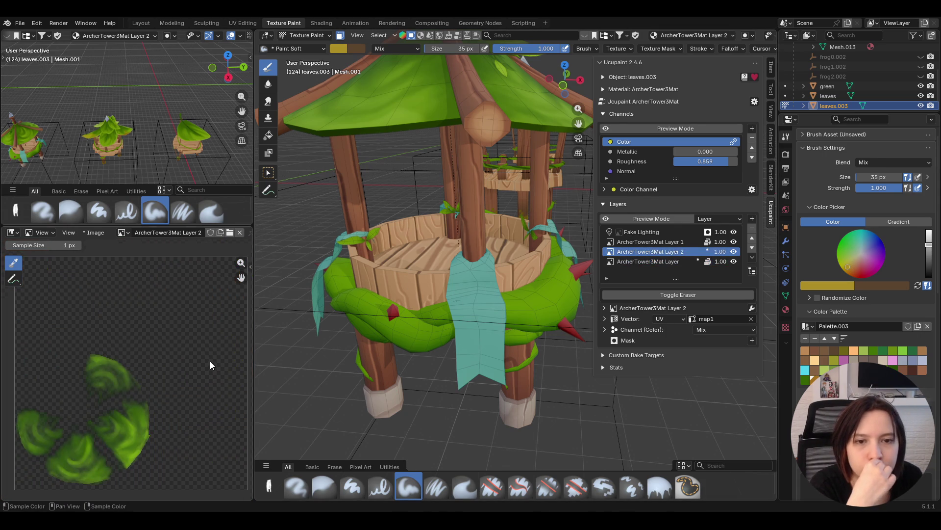
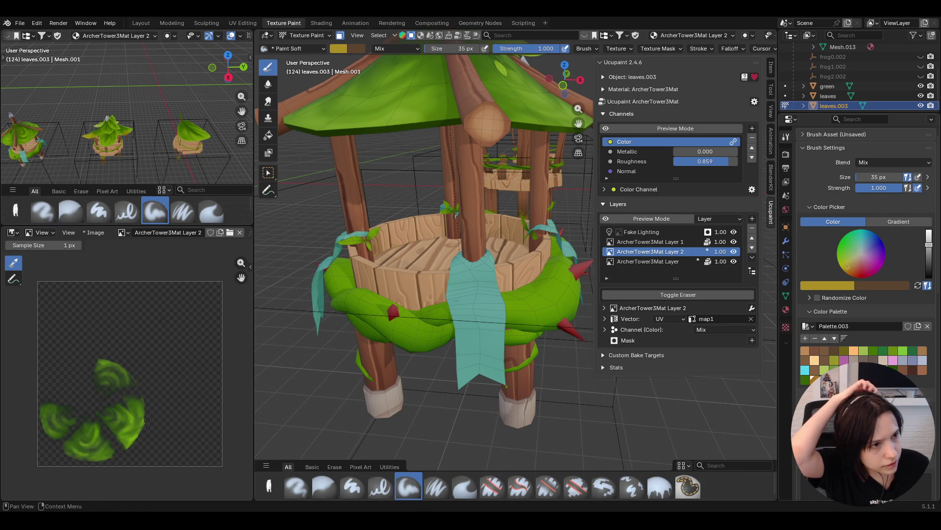
Select the Paint Hard brush and restrict painting to selected faces
{"action": "left_click", "coordinate": [352, 487]}
{"action": "mouse_move", "coordinate": [537, 352]}
{"action": "middle_mouse_down"}
{"action": "mouse_move", "coordinate": [528, 363]}
{"action": "mouse_move", "coordinate": [610, 368]}
{"action": "middle_mouse_up"}
{"action": "left_click", "coordinate": [340, 36]}
{"action": "left_click", "coordinate": [340, 36]}
Select all of the banner's faces with L, then clear the face selection
{"action": "left_click", "coordinate": [268, 172]}
{"action": "key", "text": "l"}
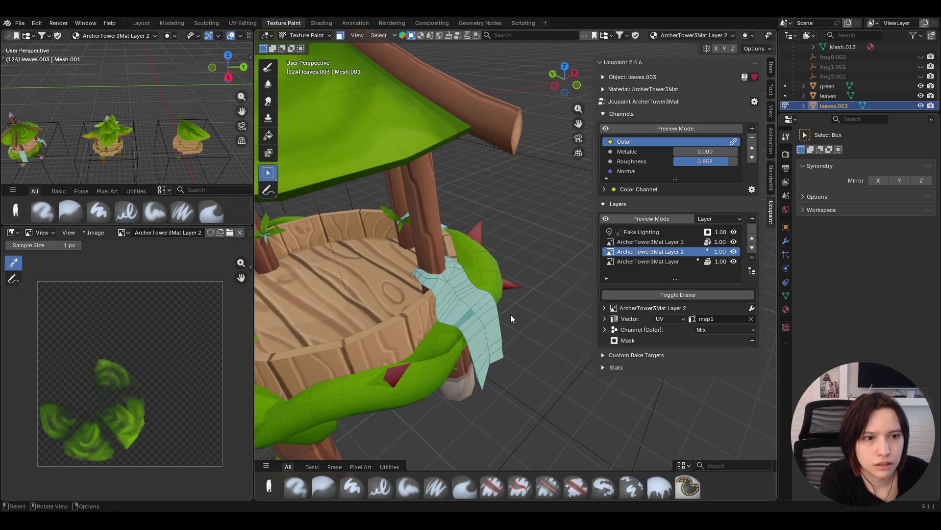
{"action": "middle_click_drag", "start_coordinate": [511, 319], "coordinate": [500, 313]}
{"action": "left_click", "coordinate": [500, 314]}
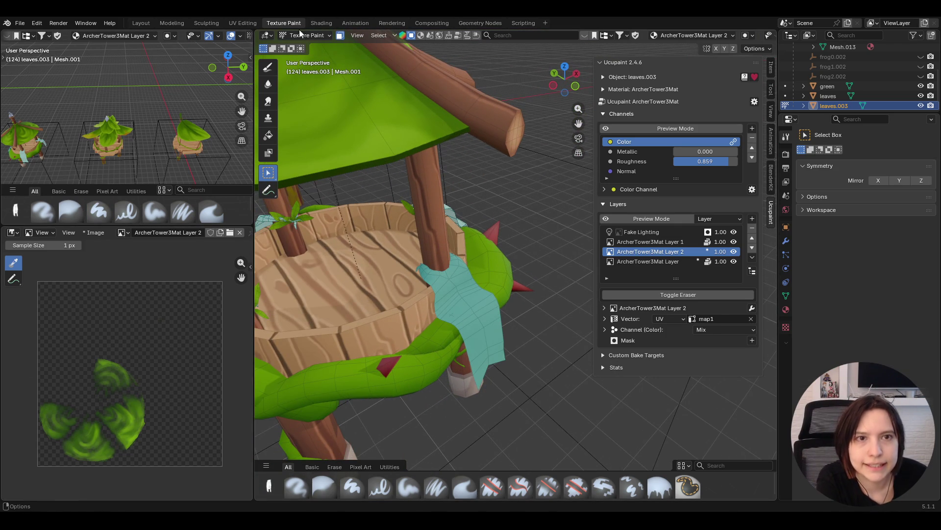
Return to the brush, test a gold stroke on the banner, and undo it
{"action": "left_click", "coordinate": [268, 66]}
{"action": "scroll", "coordinate": [155, 368], "scroll_direction": "up", "scroll_amount": 3}
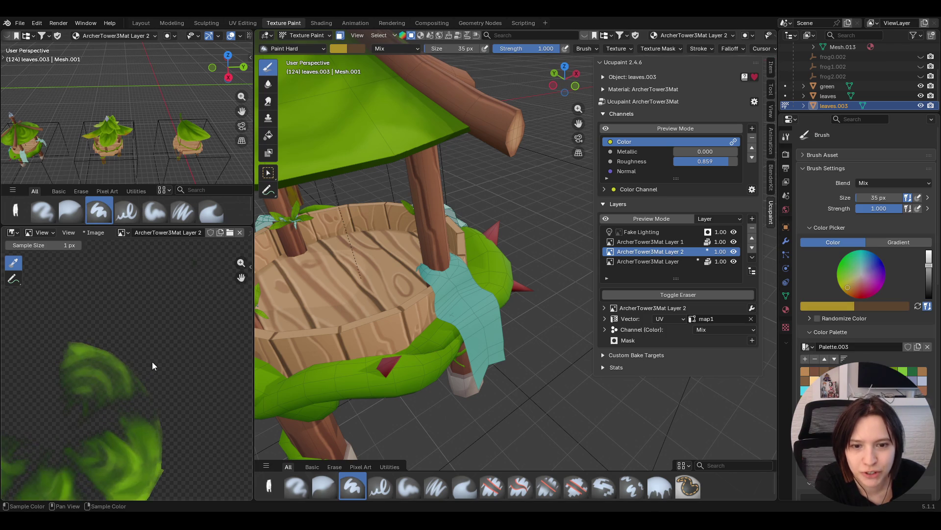
{"action": "scroll", "coordinate": [152, 361], "scroll_direction": "down", "scroll_amount": 3}
{"action": "left_click_drag", "start_coordinate": [483, 297], "coordinate": [454, 326]}
{"action": "key", "text": "ctrl+z"}
Make the base ArcherTower3Mat Layer the active texture layer
{"action": "scroll", "coordinate": [121, 342], "scroll_direction": "up", "scroll_amount": 1}
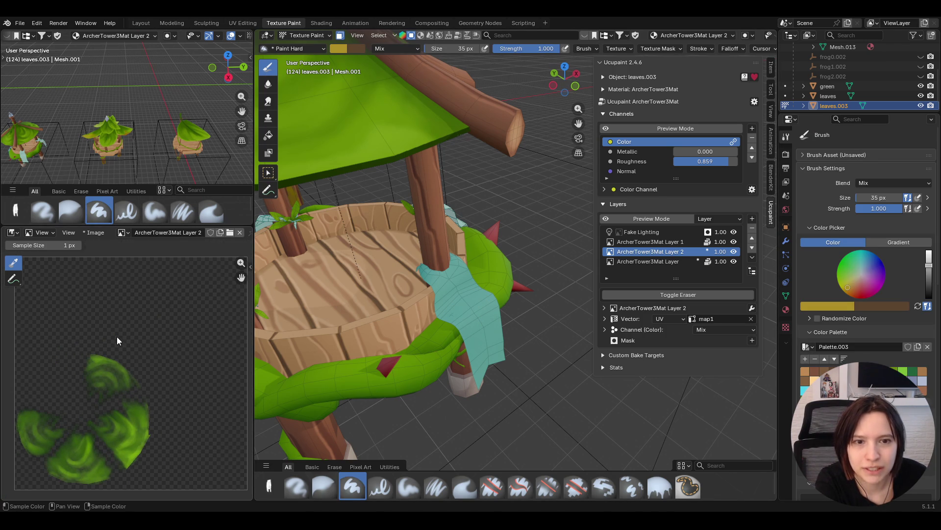
{"action": "scroll", "coordinate": [216, 210], "scroll_direction": "down", "scroll_amount": 5}
{"action": "scroll", "coordinate": [219, 233], "scroll_direction": "down", "scroll_amount": 3}
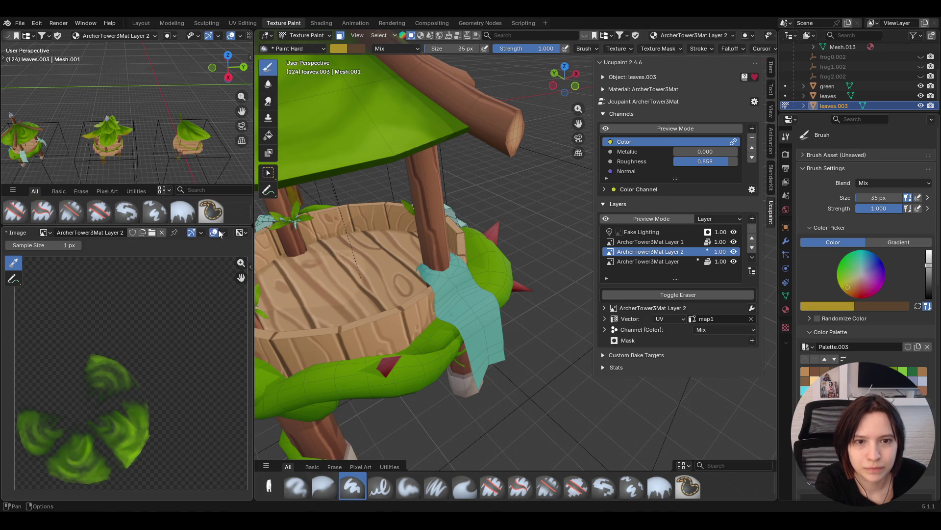
{"action": "scroll", "coordinate": [122, 313], "scroll_direction": "down", "scroll_amount": 1}
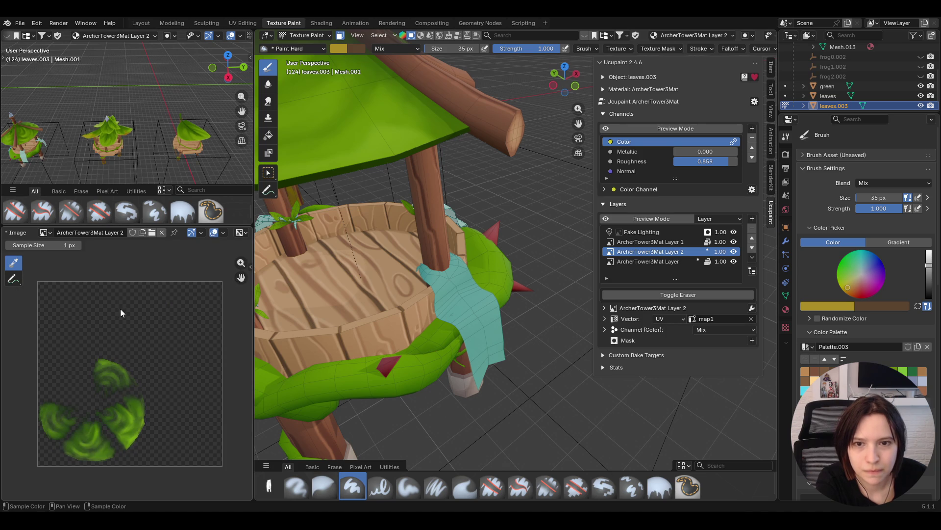
{"action": "left_click", "coordinate": [657, 262]}
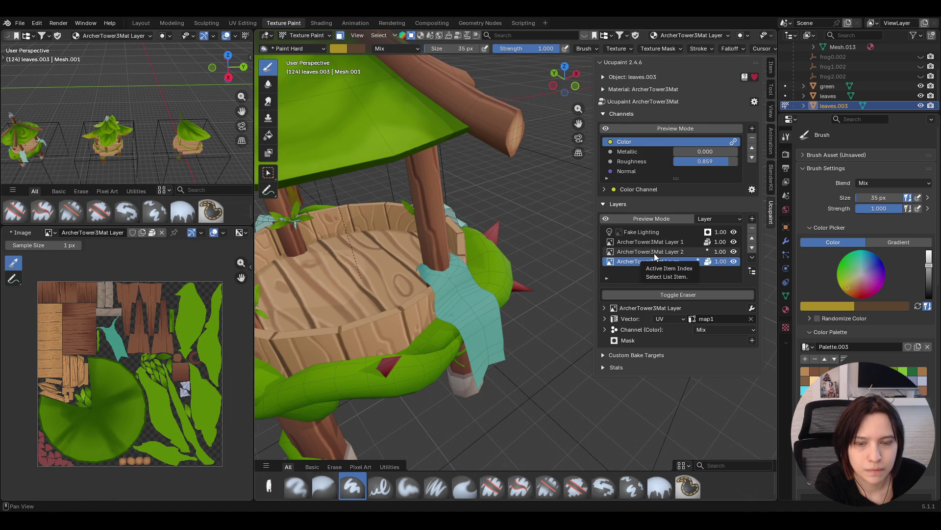
{"action": "left_click", "coordinate": [654, 253]}
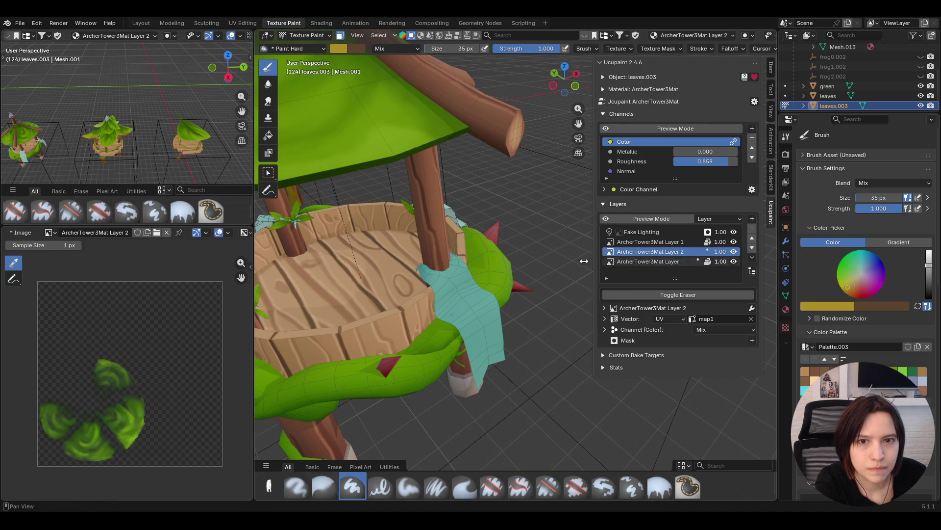
{"action": "left_click", "coordinate": [225, 233]}
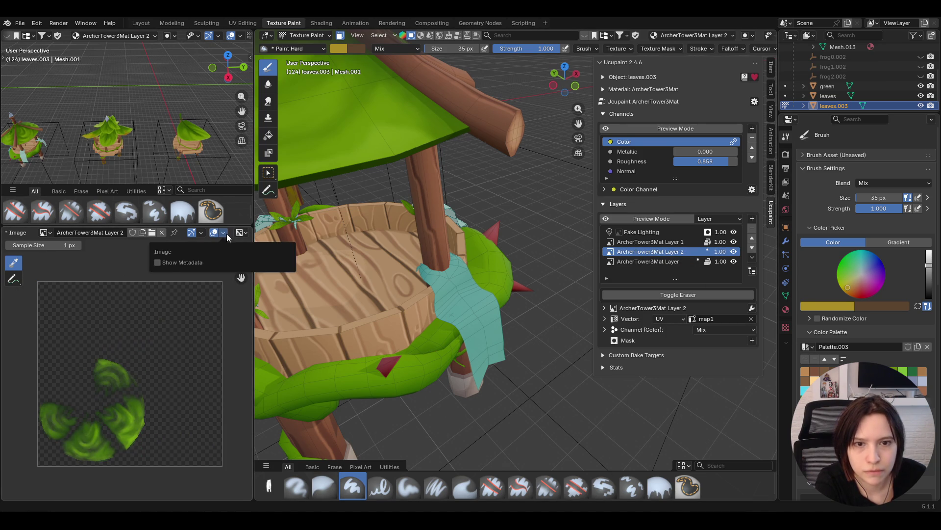
{"action": "left_click", "coordinate": [158, 262]}
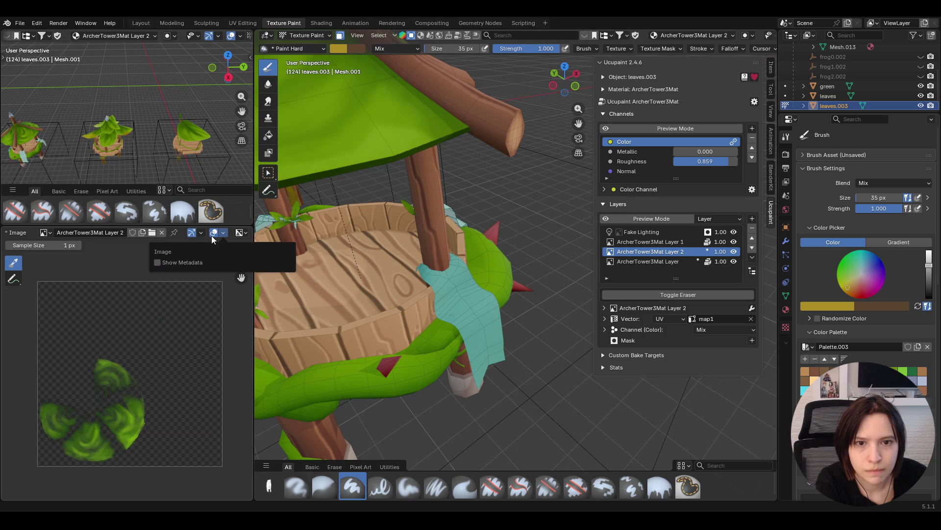
{"action": "left_click", "coordinate": [247, 234]}
{"action": "left_click", "coordinate": [202, 234]}
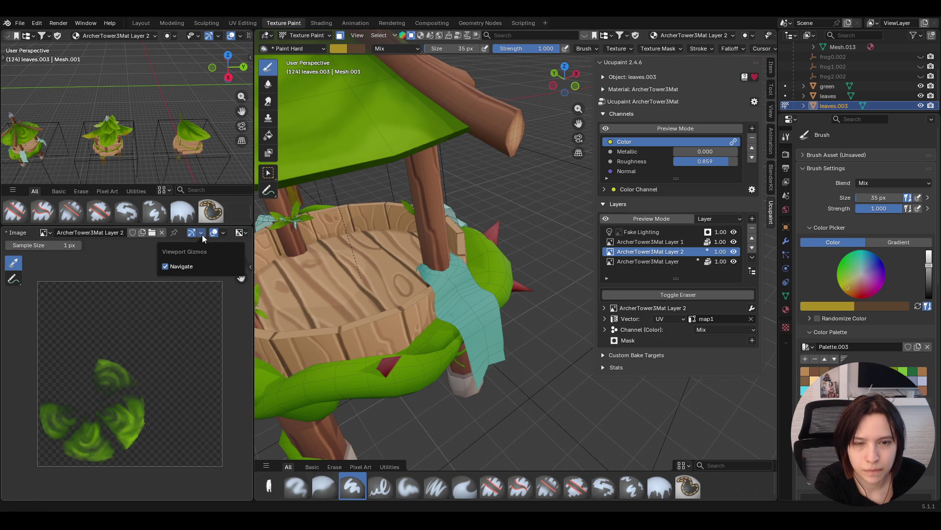
{"action": "scroll", "coordinate": [168, 229], "scroll_direction": "up", "scroll_amount": 4}
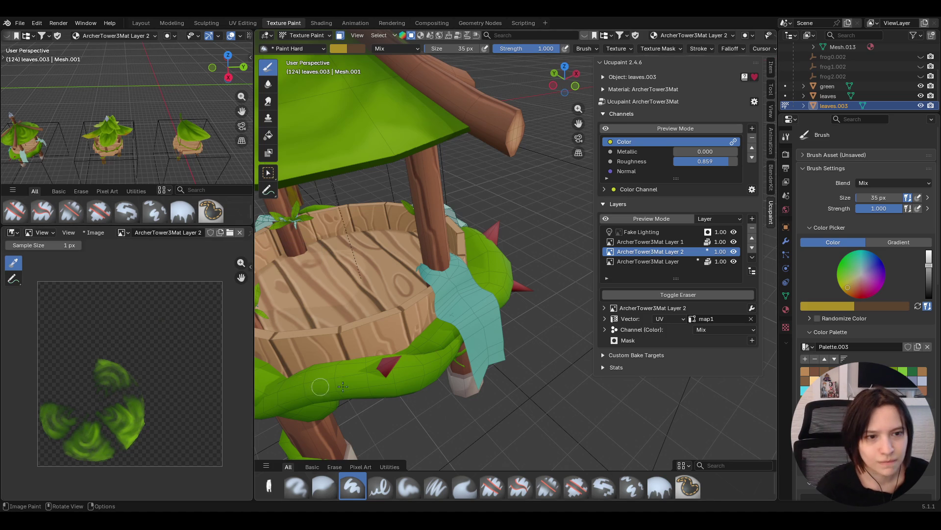
{"action": "right_click", "coordinate": [447, 319]}
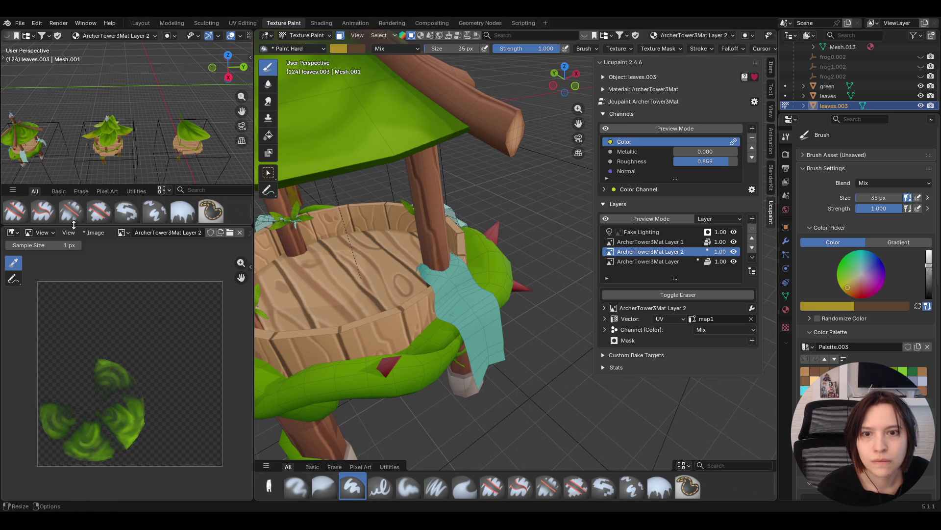
Switch the Image Editor to Paint mode and zoom in on the banner's UV island
{"action": "left_click", "coordinate": [42, 232]}
{"action": "left_click", "coordinate": [45, 269]}
{"action": "mouse_move", "coordinate": [330, 281]}
{"action": "middle_mouse_down"}
{"action": "mouse_move", "coordinate": [353, 274]}
{"action": "mouse_move", "coordinate": [319, 294]}
{"action": "middle_mouse_up"}
{"action": "scroll", "coordinate": [84, 315], "scroll_direction": "up", "scroll_amount": 1}
{"action": "scroll", "coordinate": [84, 315], "scroll_direction": "up", "scroll_amount": 2}
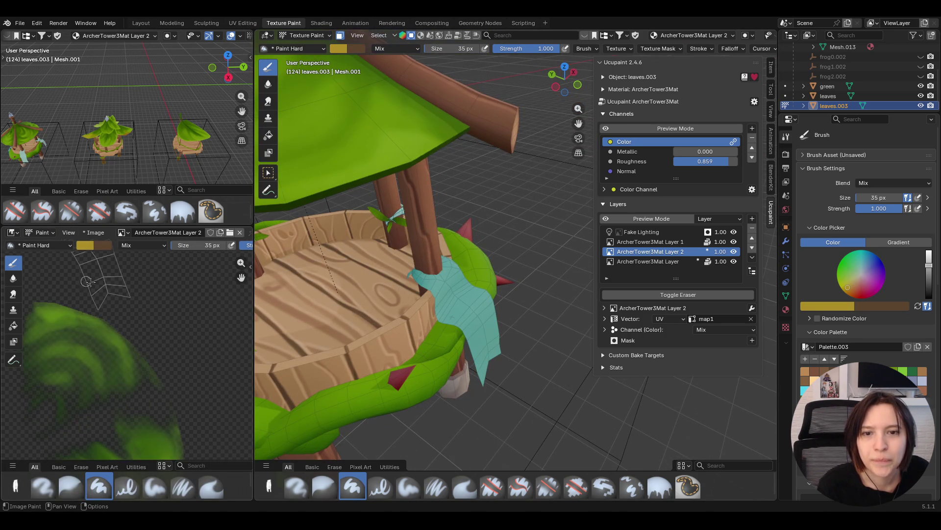
{"action": "scroll", "coordinate": [191, 373], "scroll_direction": "up", "scroll_amount": 2}
{"action": "middle_click_drag", "start_coordinate": [188, 371], "coordinate": [182, 382]}
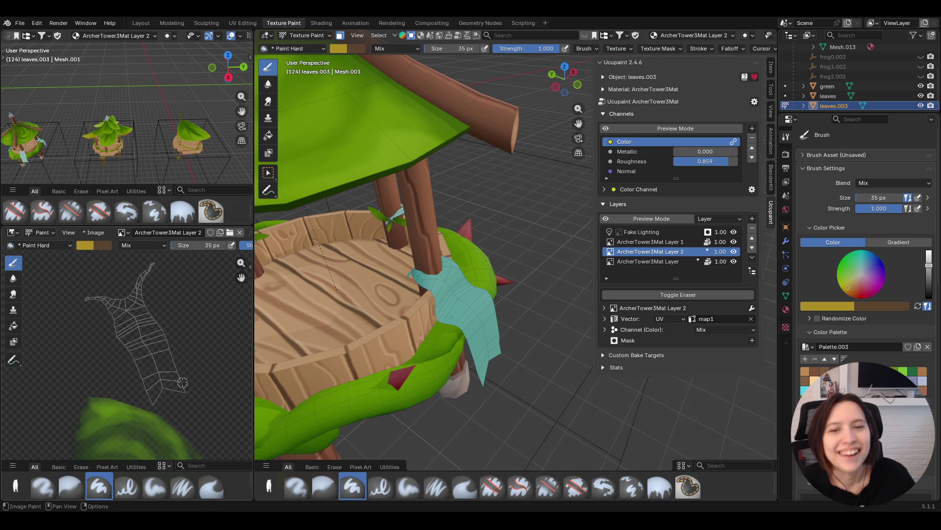
Enable Stabilize Stroke with a lower stabilizer radius, testing strokes on the banner UV
{"action": "left_click_drag", "start_coordinate": [108, 308], "coordinate": [163, 415]}
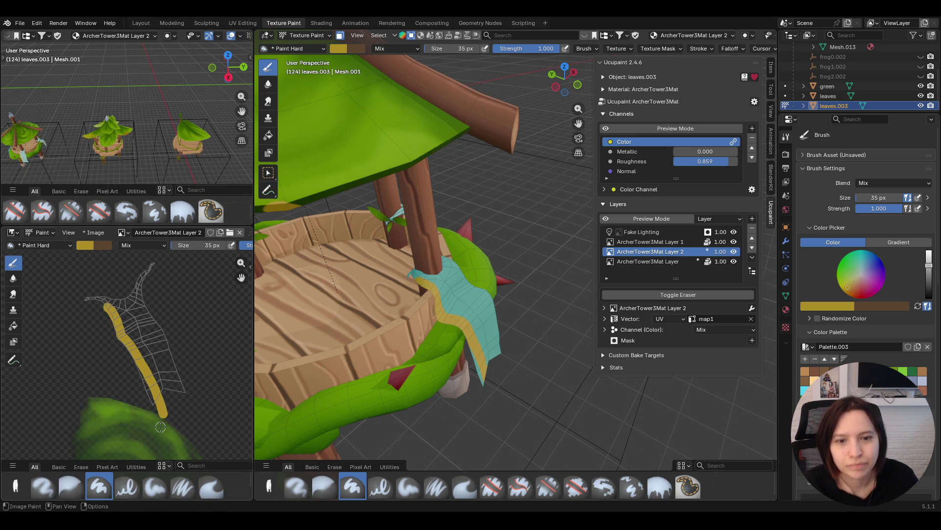
{"action": "key", "text": "ctrl+z"}
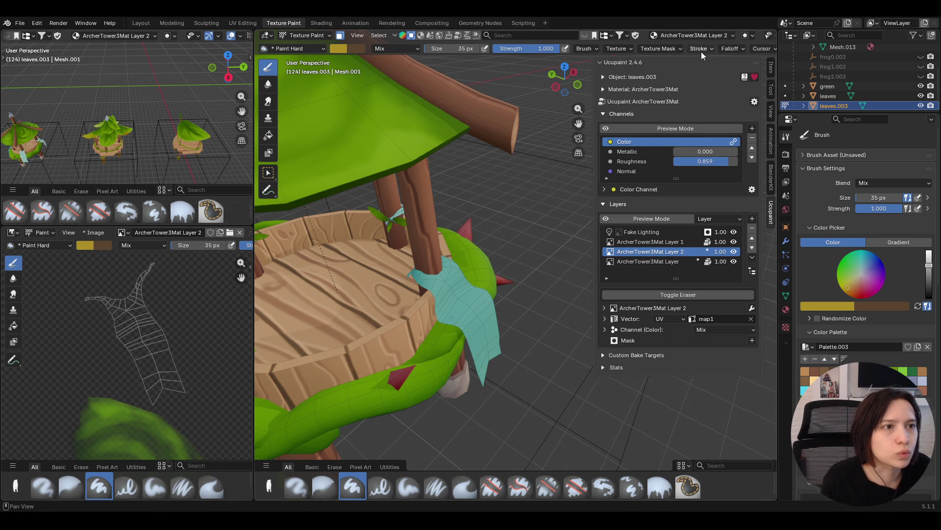
{"action": "left_click", "coordinate": [701, 50]}
{"action": "left_click", "coordinate": [663, 180]}
{"action": "left_click_drag", "start_coordinate": [729, 190], "coordinate": [706, 190]}
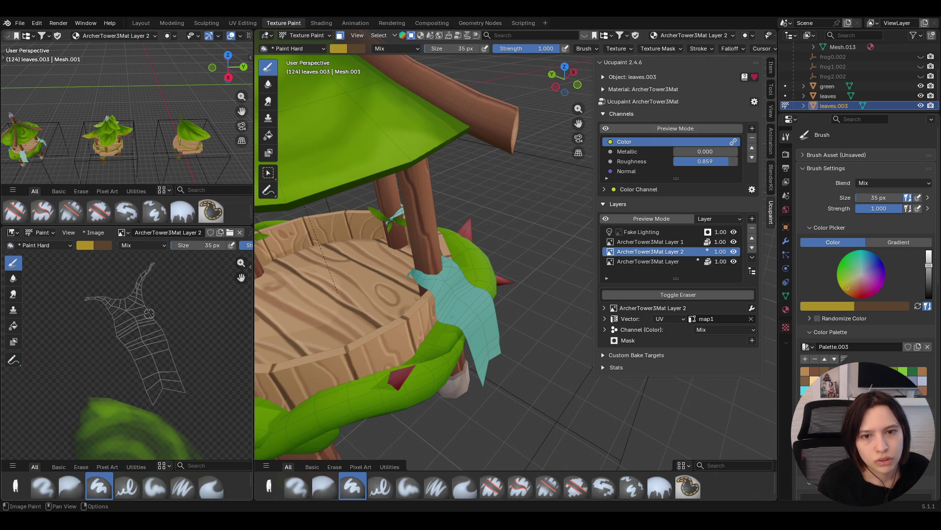
{"action": "left_click_drag", "start_coordinate": [141, 278], "coordinate": [144, 300]}
Set the Paint Hard brush size to 24 px
{"action": "left_click", "coordinate": [875, 200]}
{"action": "type", "text": "24"}
{"action": "key", "text": "Return"}
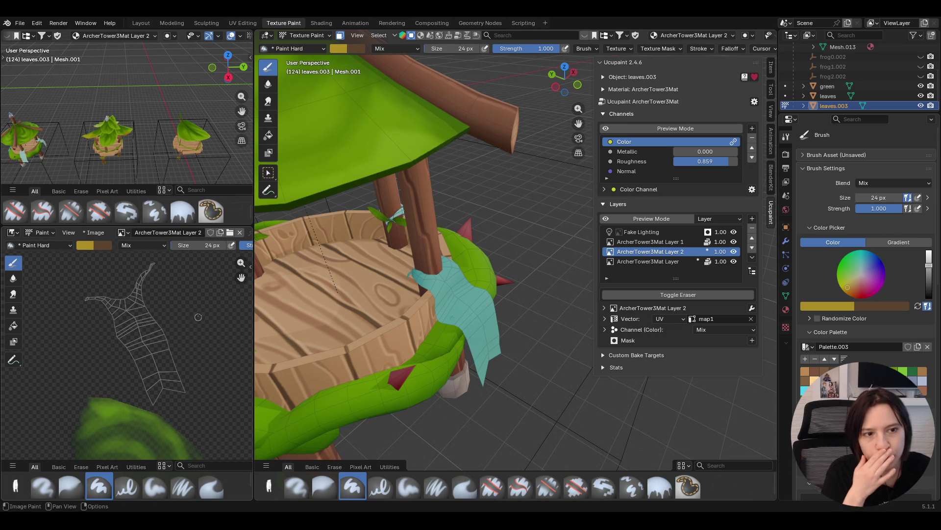
Shift the paint colour toward orange-gold and paint a trim stripe along the banner's UV edge
{"action": "middle_click_drag", "start_coordinate": [275, 274], "coordinate": [260, 284]}
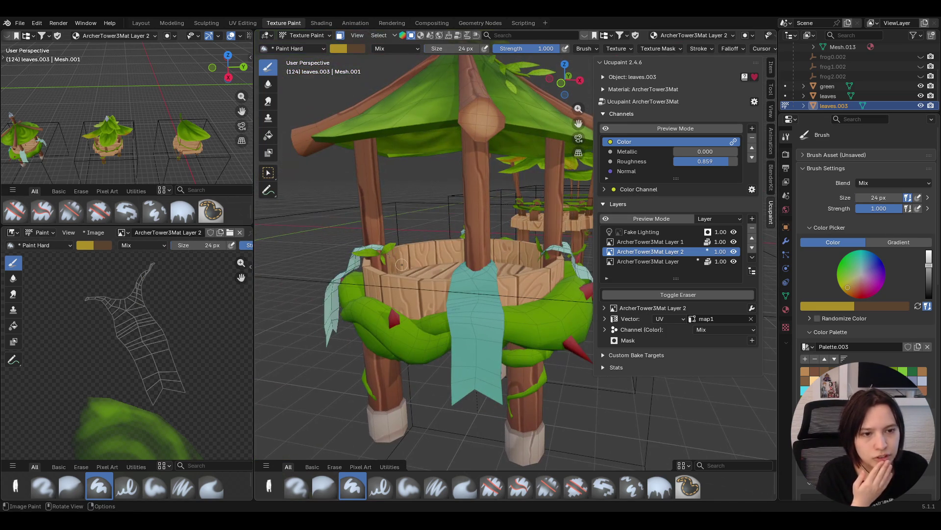
{"action": "mouse_move", "coordinate": [186, 395]}
{"action": "left_mouse_down"}
{"action": "mouse_move", "coordinate": [140, 294]}
{"action": "mouse_move", "coordinate": [157, 257]}
{"action": "left_mouse_up"}
{"action": "mouse_move", "coordinate": [441, 245]}
{"action": "middle_mouse_down"}
{"action": "mouse_move", "coordinate": [480, 230]}
{"action": "mouse_move", "coordinate": [453, 242]}
{"action": "middle_mouse_up"}
{"action": "key", "text": "ctrl+z"}
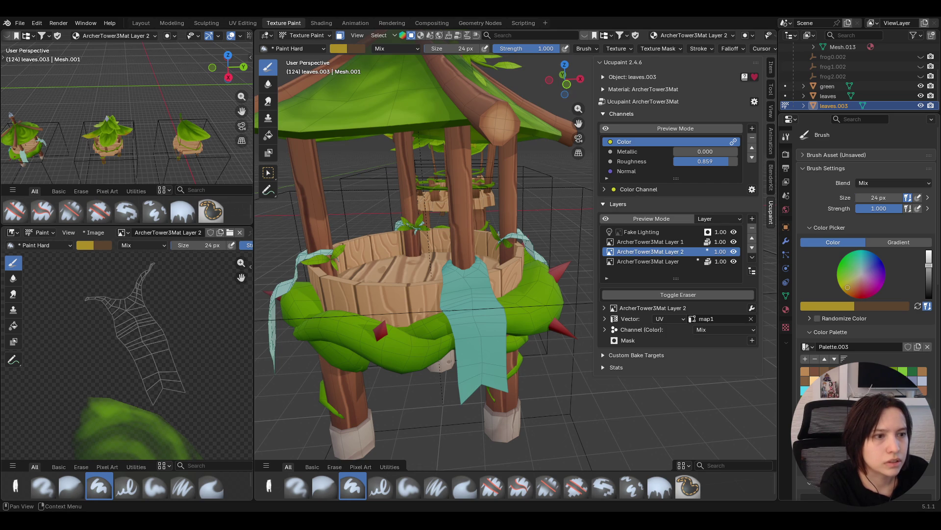
{"action": "middle_click_drag", "start_coordinate": [426, 255], "coordinate": [412, 260]}
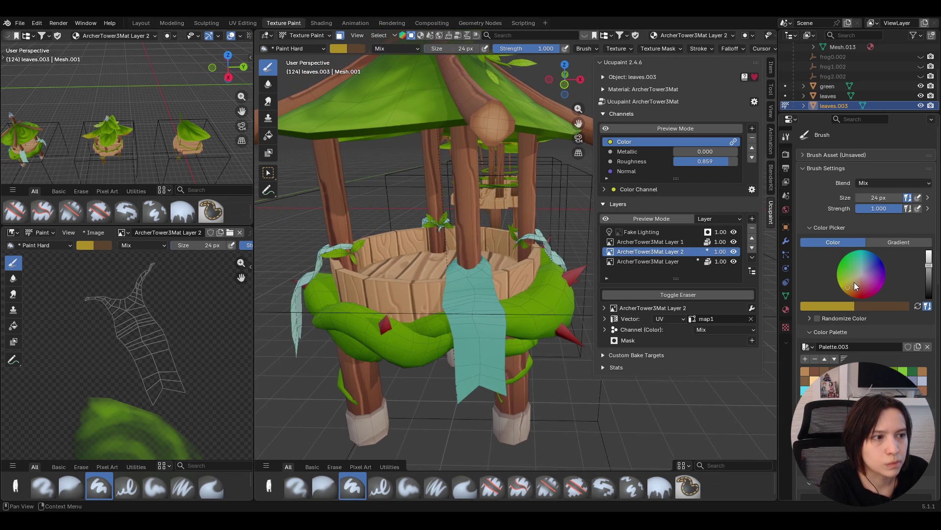
{"action": "left_click_drag", "start_coordinate": [846, 287], "coordinate": [848, 285]}
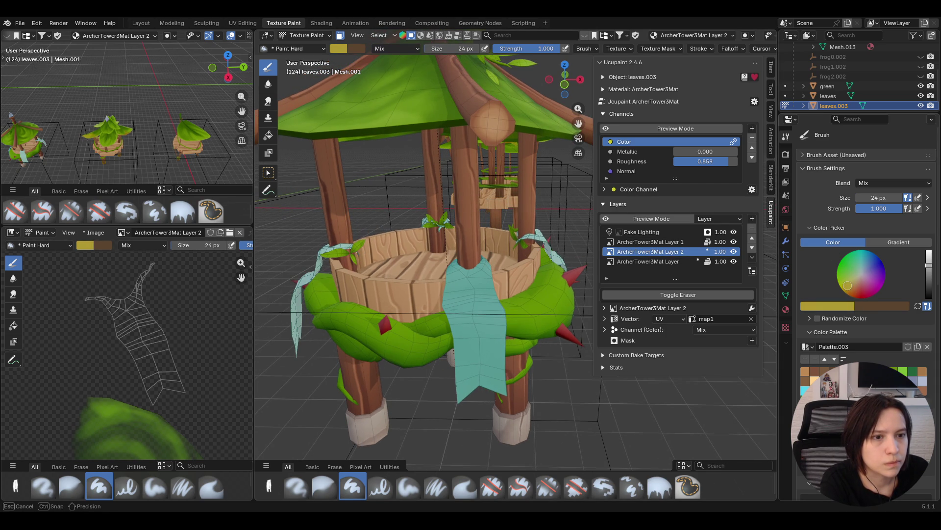
{"action": "left_click_drag", "start_coordinate": [841, 289], "coordinate": [847, 290]}
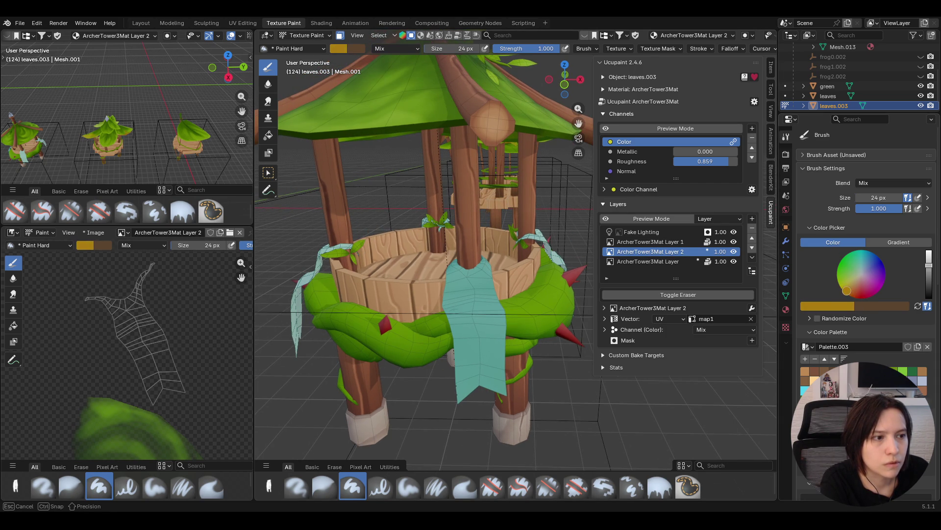
{"action": "mouse_move", "coordinate": [186, 395]}
{"action": "left_mouse_down"}
{"action": "mouse_move", "coordinate": [141, 290]}
{"action": "mouse_move", "coordinate": [158, 260]}
{"action": "left_mouse_up"}
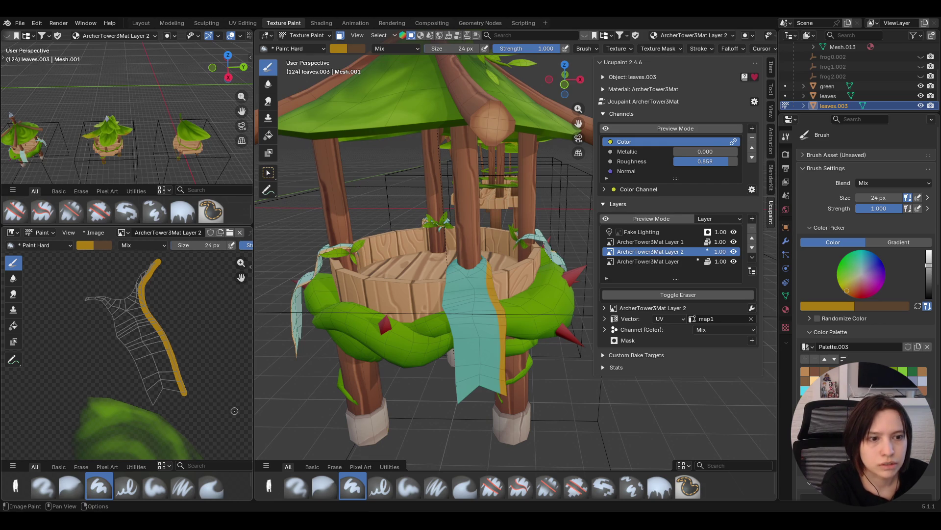
Redo the orange trim strokes up the banner's UV edges, undoing failed attempts
{"action": "key", "text": "ctrl+z"}
{"action": "left_click_drag", "start_coordinate": [183, 392], "coordinate": [159, 325]}
{"action": "key", "text": "ctrl+z"}
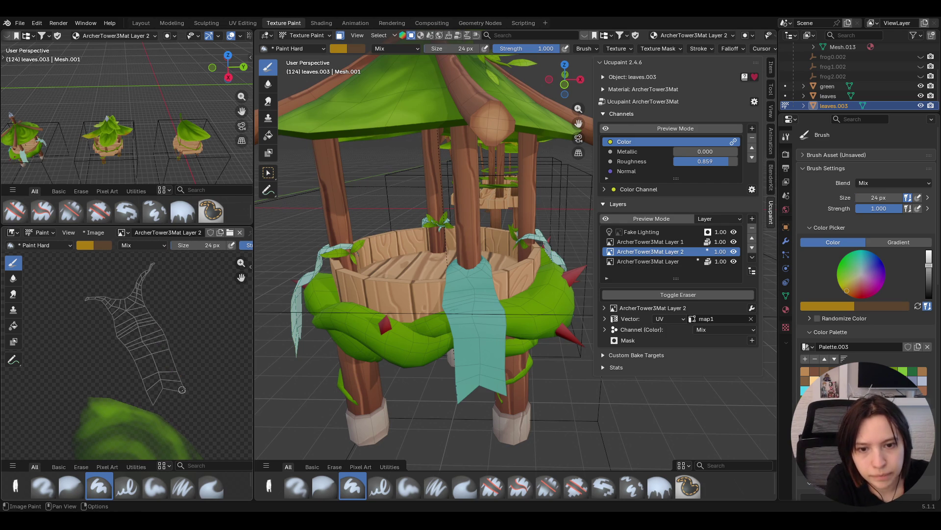
{"action": "mouse_move", "coordinate": [184, 392]}
{"action": "left_mouse_down"}
{"action": "mouse_move", "coordinate": [141, 295]}
{"action": "mouse_move", "coordinate": [156, 256]}
{"action": "left_mouse_up"}
{"action": "key", "text": "ctrl+z"}
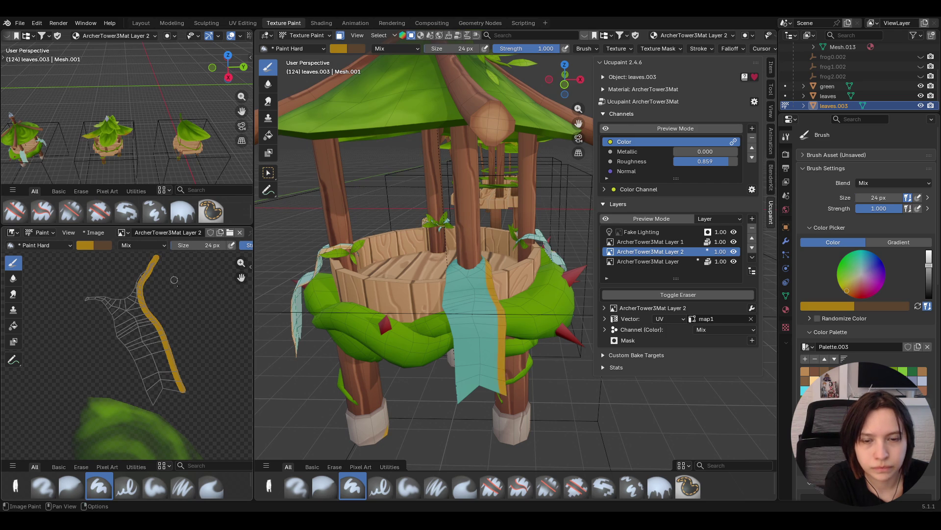
{"action": "left_click_drag", "start_coordinate": [185, 392], "coordinate": [182, 387]}
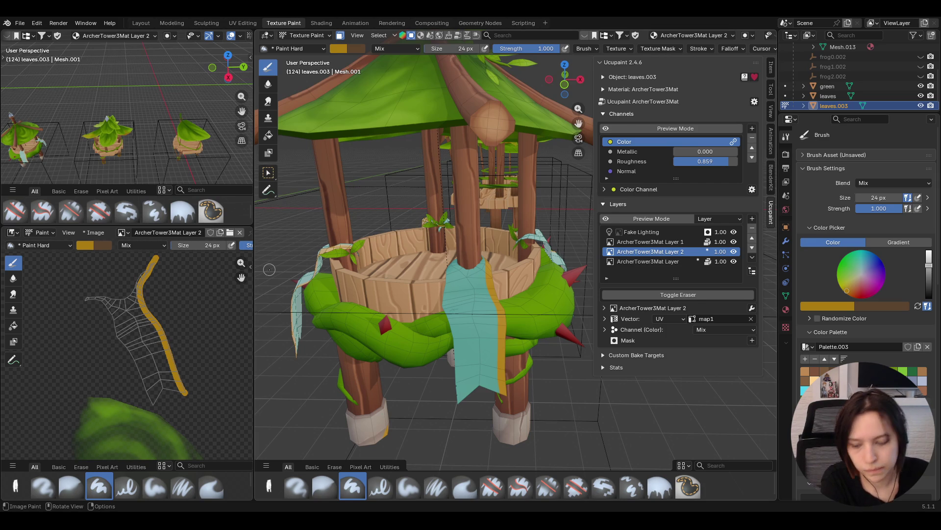
{"action": "left_click_drag", "start_coordinate": [157, 402], "coordinate": [103, 301]}
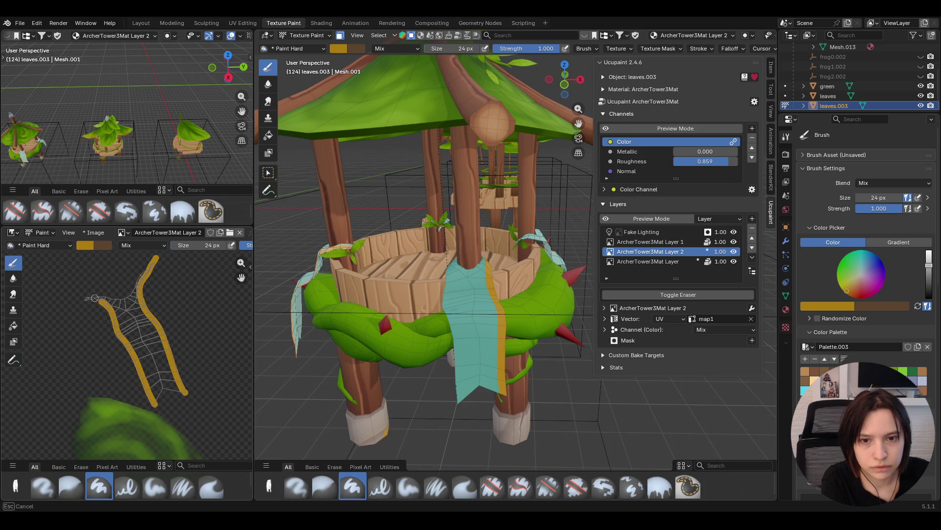
{"action": "left_click_drag", "start_coordinate": [83, 299], "coordinate": [82, 299]}
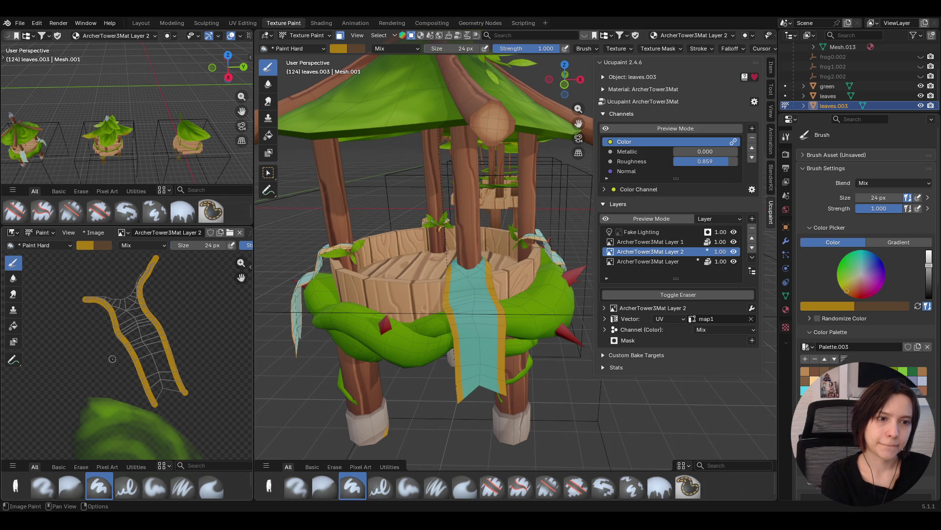
Paint gold trim down the banner's other edge and across its bottom tip, undoing bad strokes
{"action": "middle_click_drag", "start_coordinate": [480, 206], "coordinate": [484, 250]}
{"action": "left_click_drag", "start_coordinate": [102, 302], "coordinate": [112, 310]}
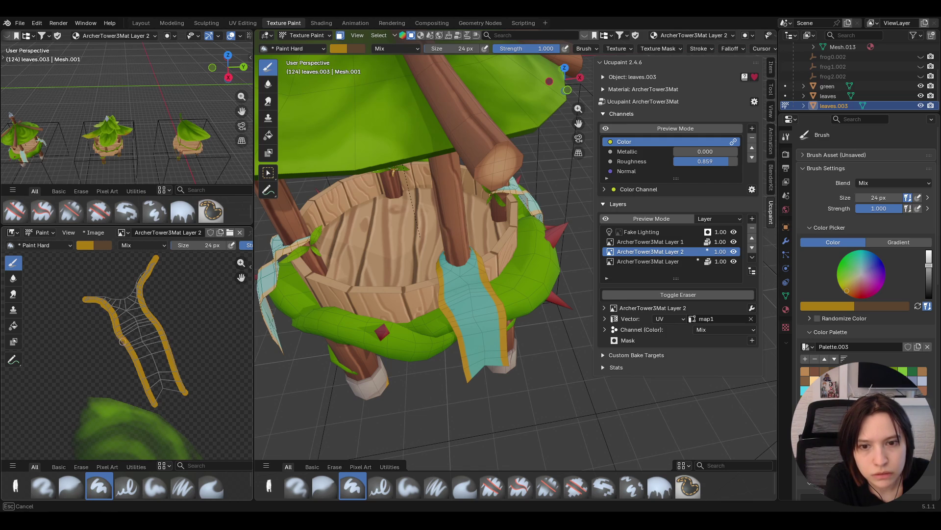
{"action": "left_click_drag", "start_coordinate": [122, 342], "coordinate": [125, 346]}
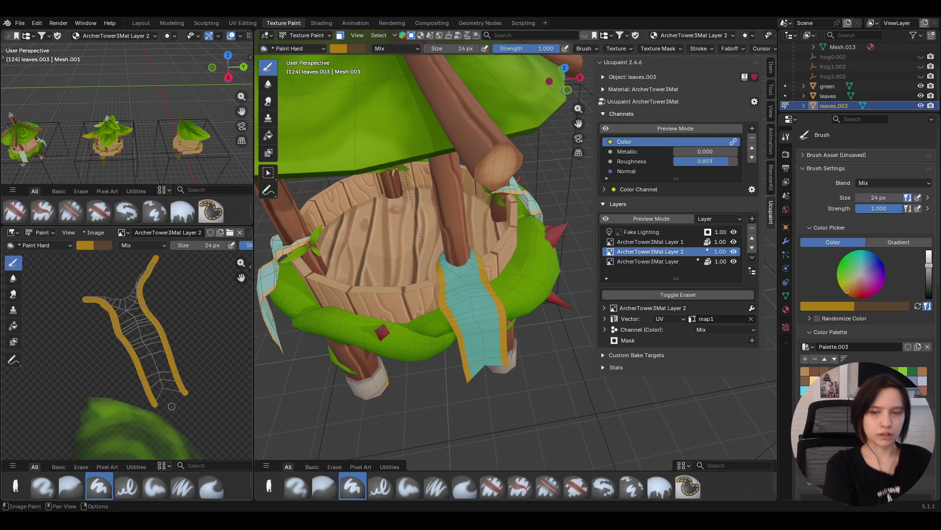
{"action": "left_click_drag", "start_coordinate": [151, 402], "coordinate": [154, 398]}
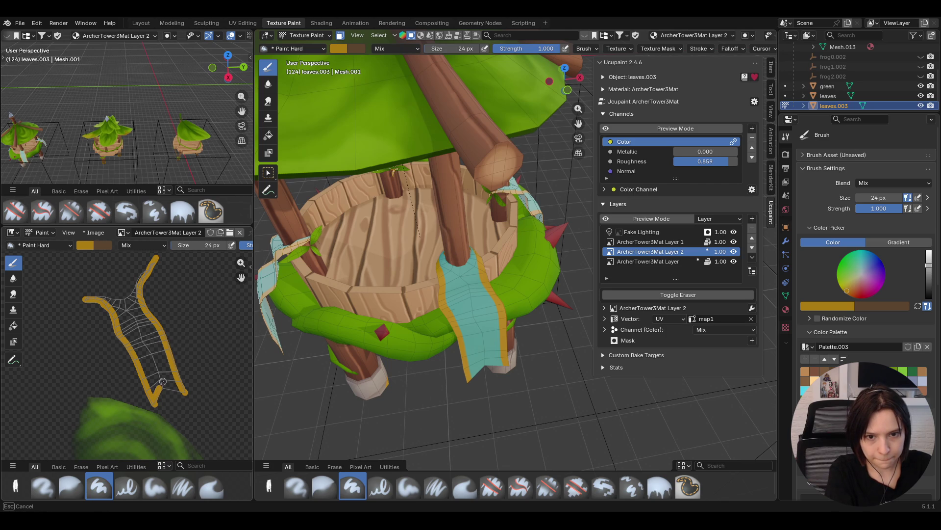
{"action": "mouse_move", "coordinate": [164, 380]}
{"action": "left_mouse_down"}
{"action": "mouse_move", "coordinate": [180, 391]}
{"action": "mouse_move", "coordinate": [155, 399]}
{"action": "mouse_move", "coordinate": [162, 384]}
{"action": "left_mouse_up"}
{"action": "key", "text": "ctrl+z"}
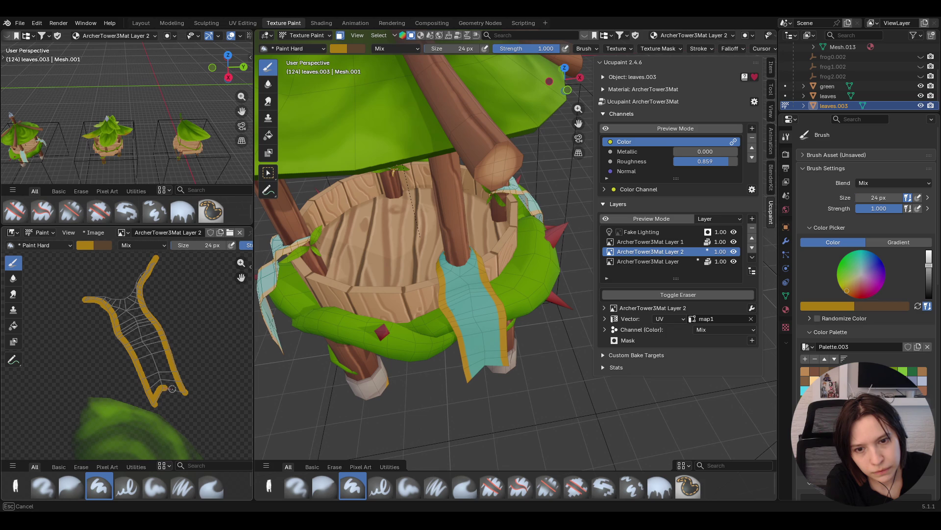
{"action": "mouse_move", "coordinate": [176, 390]}
{"action": "left_mouse_down"}
{"action": "mouse_move", "coordinate": [156, 396]}
{"action": "mouse_move", "coordinate": [163, 386]}
{"action": "left_mouse_up"}
{"action": "key", "text": "ctrl+z"}
{"action": "key", "text": "ctrl+z"}
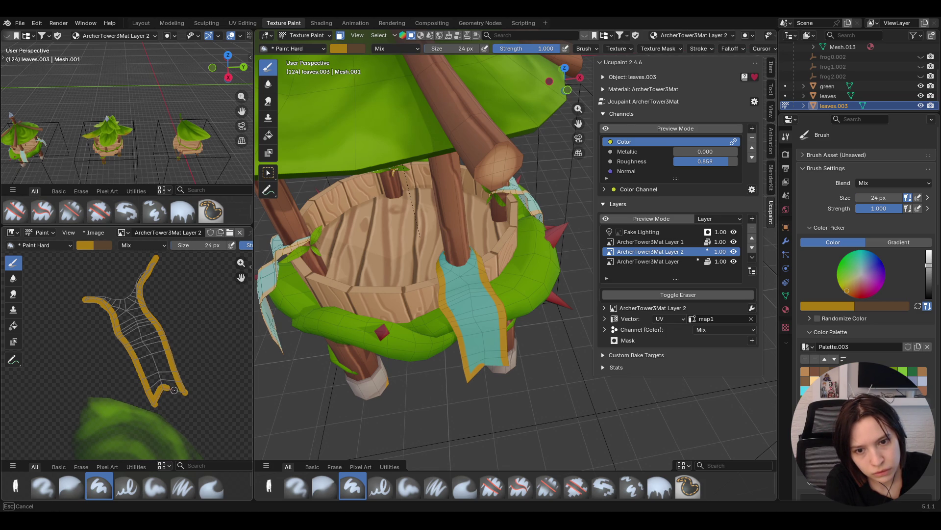
{"action": "left_click_drag", "start_coordinate": [187, 392], "coordinate": [187, 391]}
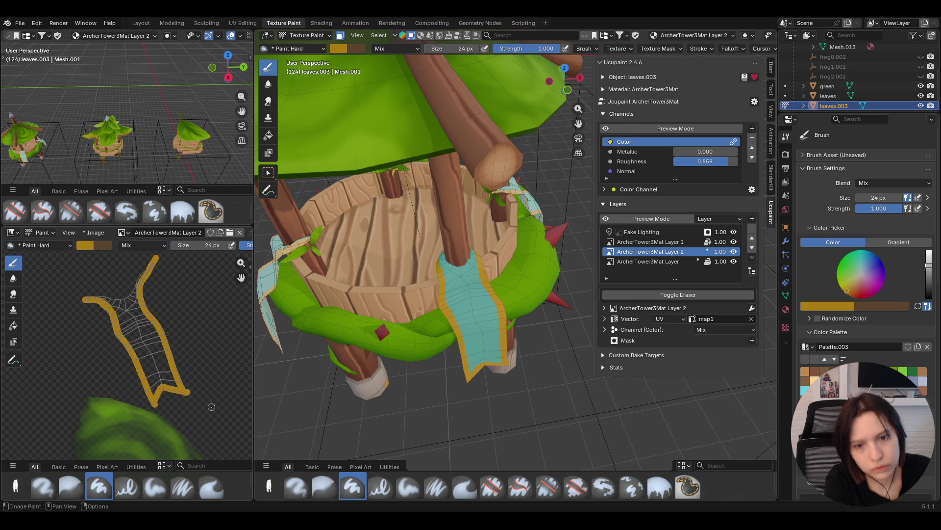
{"action": "middle_click_drag", "start_coordinate": [344, 373], "coordinate": [333, 288]}
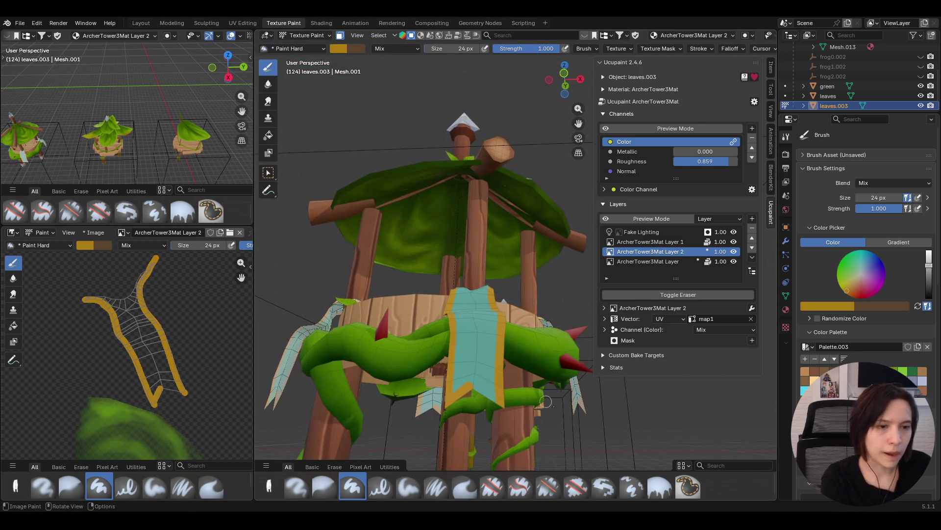
Paint gold trim along the front banner's lower edge in the 3D viewport
{"action": "scroll", "coordinate": [442, 245], "scroll_direction": "up", "scroll_amount": 3}
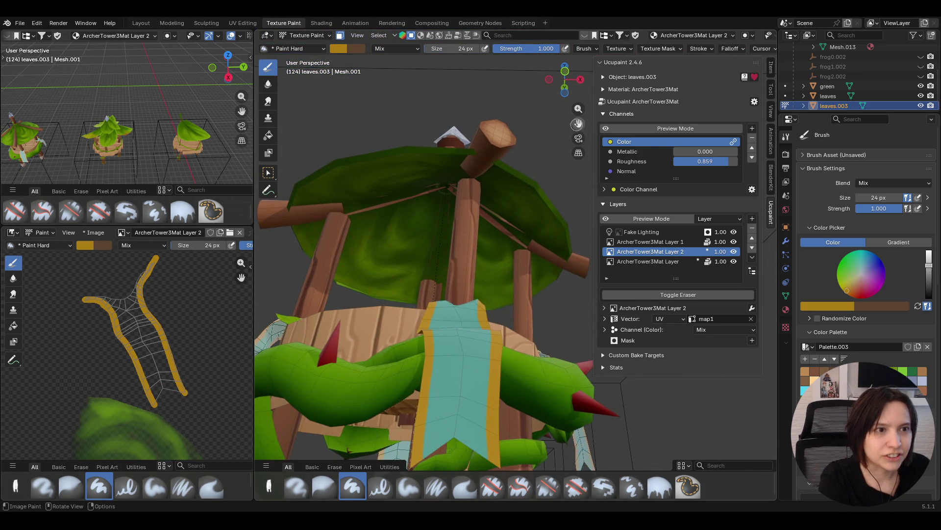
{"action": "left_click_drag", "start_coordinate": [578, 123], "coordinate": [578, 39]}
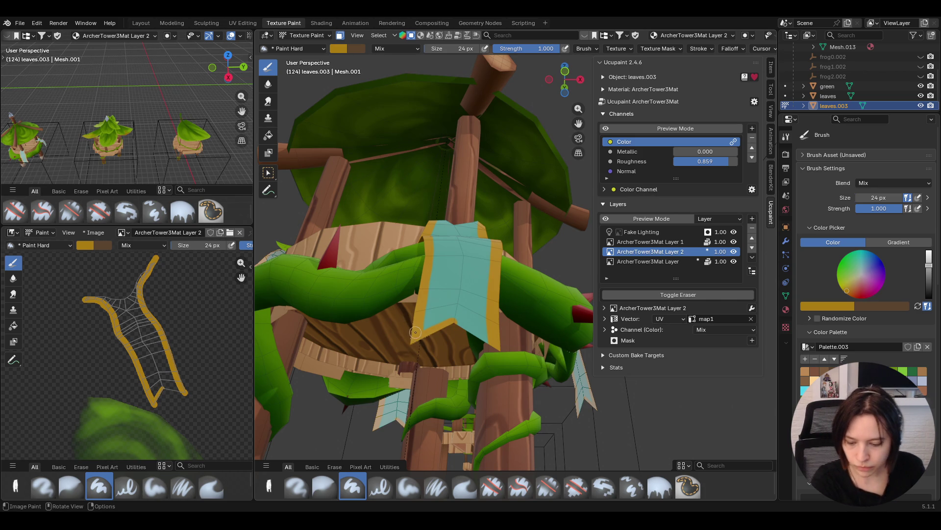
{"action": "mouse_move", "coordinate": [416, 331]}
{"action": "left_mouse_down"}
{"action": "mouse_move", "coordinate": [463, 313]}
{"action": "mouse_move", "coordinate": [493, 341]}
{"action": "mouse_move", "coordinate": [422, 335]}
{"action": "mouse_move", "coordinate": [459, 321]}
{"action": "mouse_move", "coordinate": [441, 326]}
{"action": "mouse_move", "coordinate": [468, 304]}
{"action": "mouse_move", "coordinate": [492, 338]}
{"action": "left_mouse_up"}
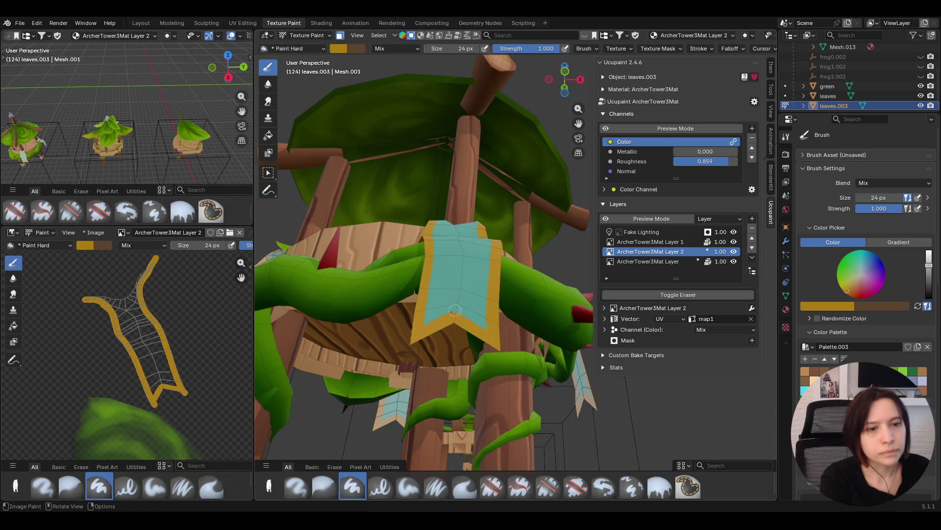
{"action": "mouse_move", "coordinate": [414, 340]}
{"action": "left_mouse_down"}
{"action": "mouse_move", "coordinate": [444, 328]}
{"action": "mouse_move", "coordinate": [432, 335]}
{"action": "left_mouse_up"}
{"action": "mouse_move", "coordinate": [430, 337]}
{"action": "middle_mouse_down"}
{"action": "mouse_move", "coordinate": [455, 364]}
{"action": "mouse_move", "coordinate": [522, 305]}
{"action": "middle_mouse_up"}
{"action": "scroll", "coordinate": [442, 348], "scroll_direction": "down", "scroll_amount": 10}
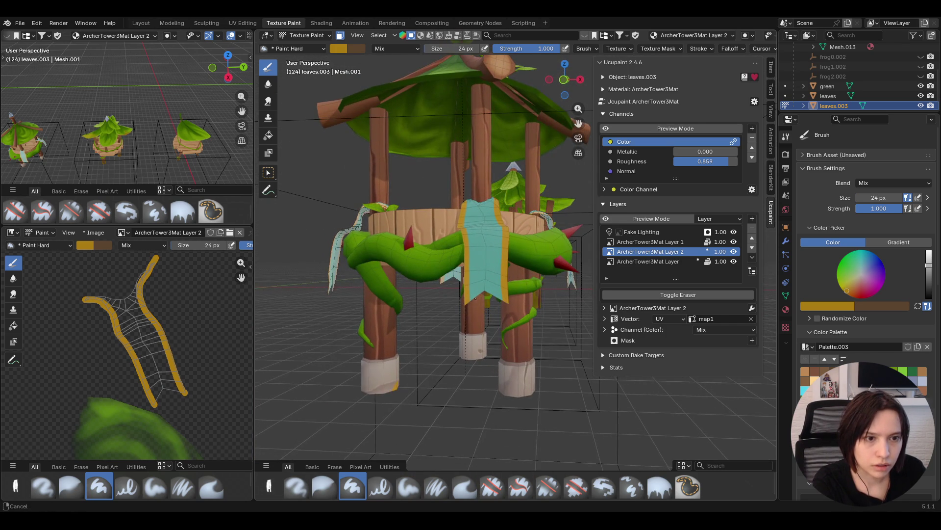
{"action": "scroll", "coordinate": [477, 298], "scroll_direction": "up", "scroll_amount": 2}
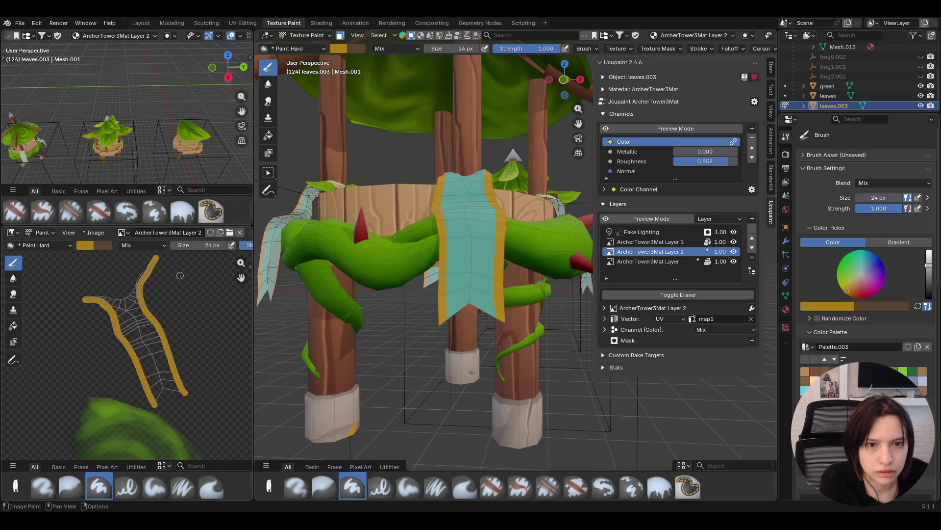
{"action": "left_click_drag", "start_coordinate": [240, 278], "coordinate": [242, 291]}
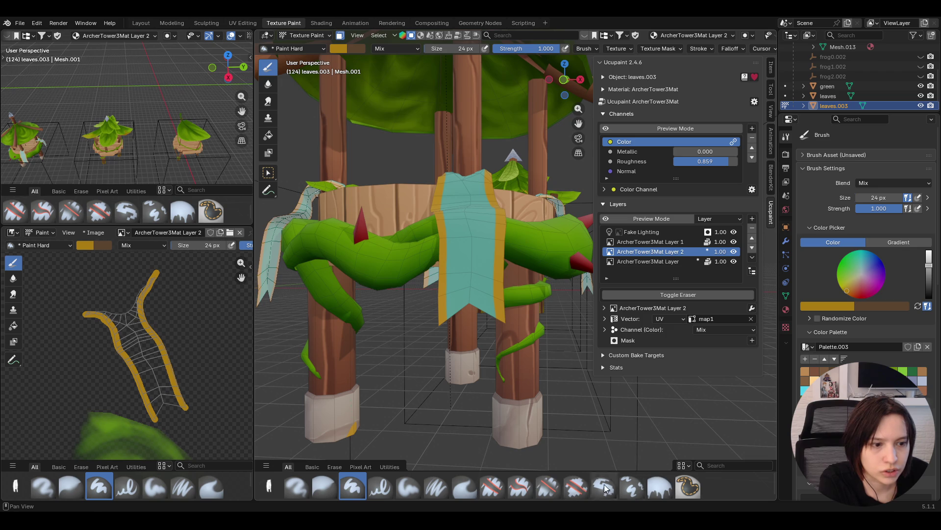
With Erase Hard, remove stray trim at the UV island's tips and left arm, then reselect Paint Hard
{"action": "left_click", "coordinate": [492, 486]}
{"action": "mouse_move", "coordinate": [162, 275]}
{"action": "left_mouse_down"}
{"action": "mouse_move", "coordinate": [146, 276]}
{"action": "mouse_move", "coordinate": [158, 283]}
{"action": "mouse_move", "coordinate": [149, 297]}
{"action": "left_mouse_up"}
{"action": "left_click_drag", "start_coordinate": [188, 403], "coordinate": [158, 423]}
{"action": "left_click_drag", "start_coordinate": [77, 314], "coordinate": [99, 319]}
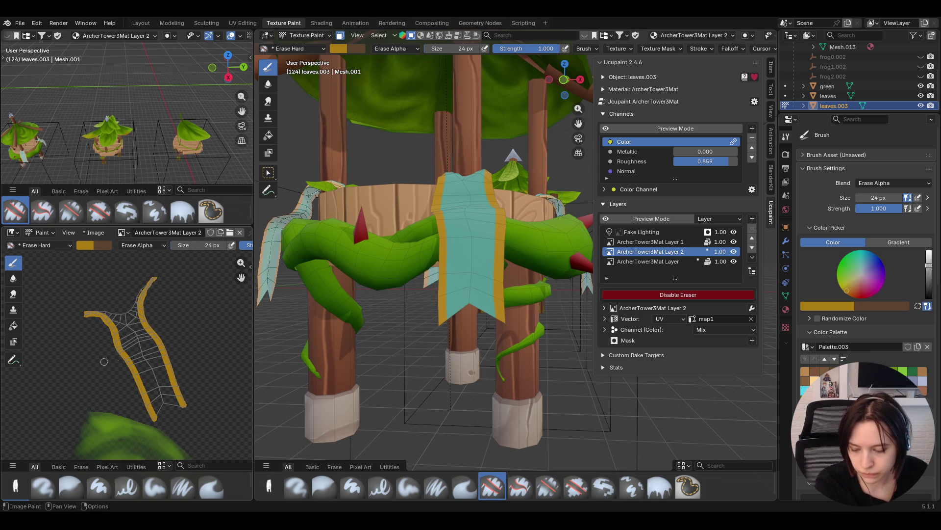
{"action": "mouse_move", "coordinate": [408, 283]}
{"action": "middle_mouse_down"}
{"action": "mouse_move", "coordinate": [404, 325]}
{"action": "mouse_move", "coordinate": [462, 411]}
{"action": "middle_mouse_up"}
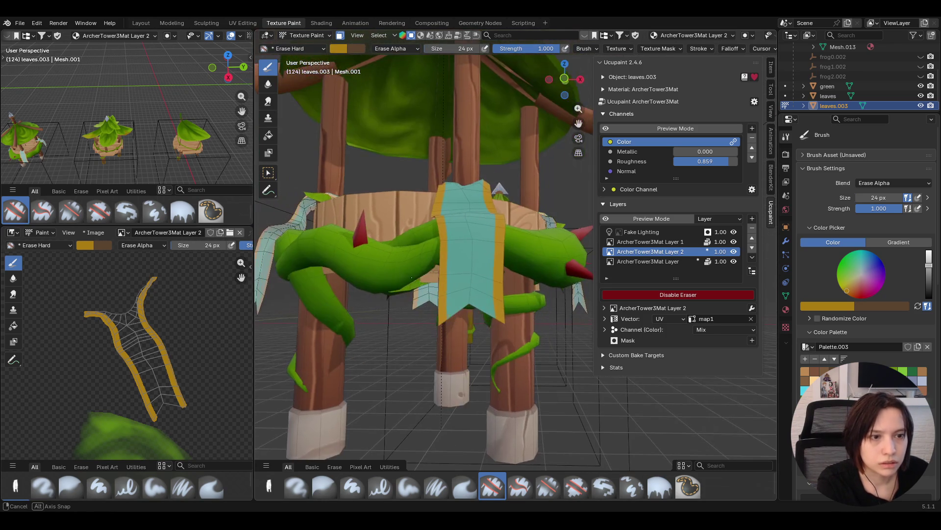
{"action": "left_click", "coordinate": [364, 491]}
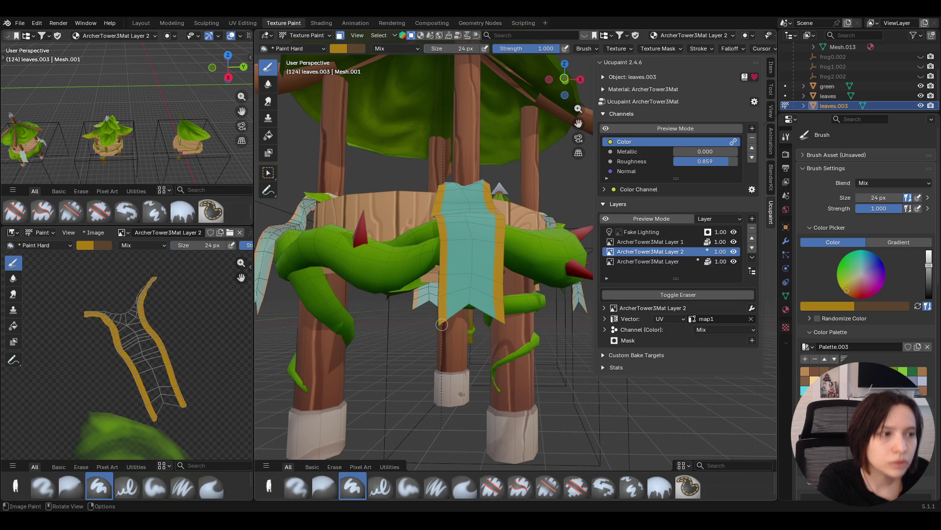
Paint two gold strokes along the banner's notched lower edge in the 3D viewport
{"action": "mouse_move", "coordinate": [441, 319]}
{"action": "left_mouse_down"}
{"action": "mouse_move", "coordinate": [476, 292]}
{"action": "mouse_move", "coordinate": [482, 309]}
{"action": "mouse_move", "coordinate": [514, 328]}
{"action": "left_mouse_up"}
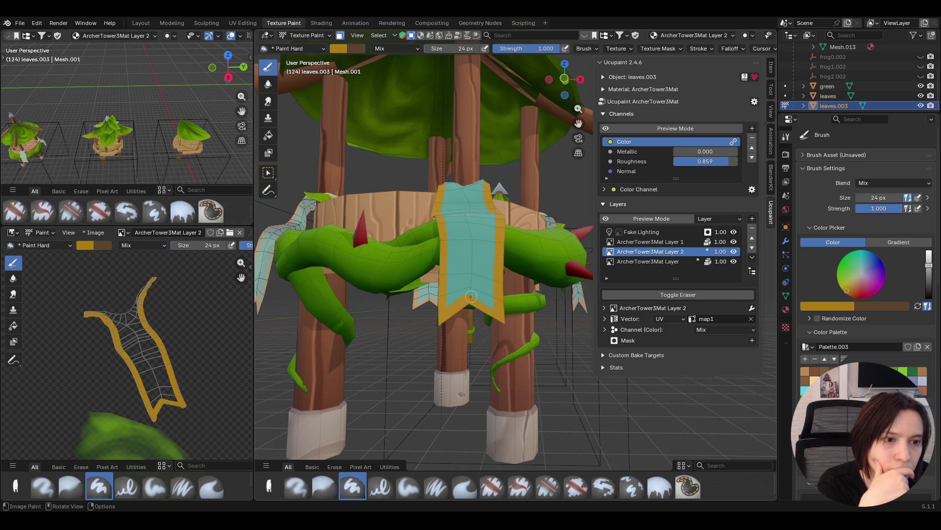
{"action": "mouse_move", "coordinate": [467, 300]}
{"action": "left_mouse_down"}
{"action": "mouse_move", "coordinate": [480, 292]}
{"action": "mouse_move", "coordinate": [487, 315]}
{"action": "mouse_move", "coordinate": [495, 319]}
{"action": "mouse_move", "coordinate": [480, 303]}
{"action": "mouse_move", "coordinate": [510, 324]}
{"action": "left_mouse_up"}
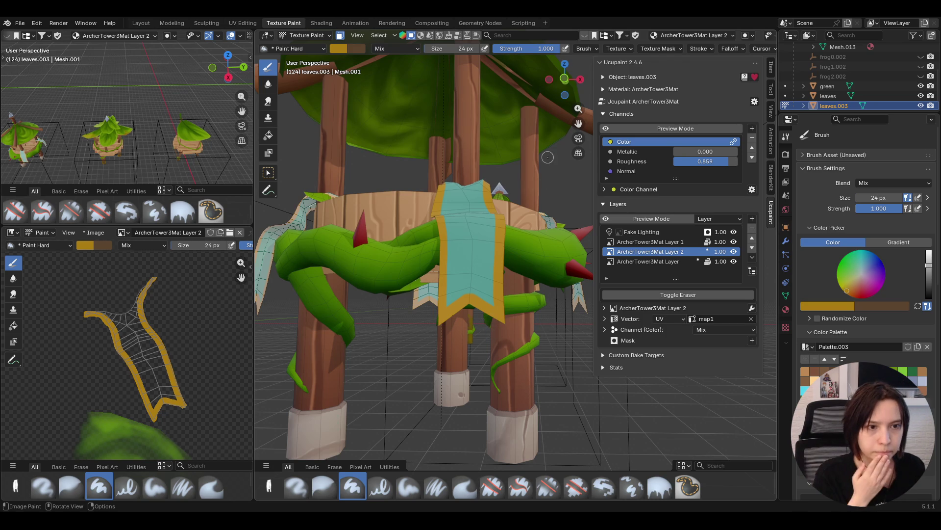
{"action": "mouse_move", "coordinate": [475, 245]}
{"action": "middle_mouse_down"}
{"action": "mouse_move", "coordinate": [466, 304]}
{"action": "mouse_move", "coordinate": [460, 287]}
{"action": "middle_mouse_up"}
{"action": "scroll", "coordinate": [461, 287], "scroll_direction": "down", "scroll_amount": 5}
{"action": "scroll", "coordinate": [461, 287], "scroll_direction": "up", "scroll_amount": 4}
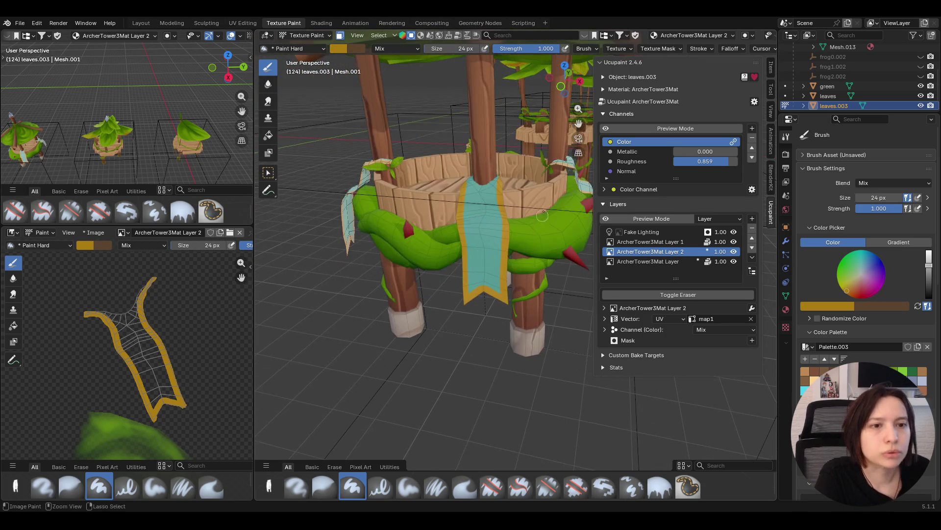
{"action": "mouse_move", "coordinate": [579, 125]}
{"action": "left_mouse_down"}
{"action": "mouse_move", "coordinate": [549, 171]}
{"action": "mouse_move", "coordinate": [580, 129]}
{"action": "left_mouse_up"}
Select Paint Soft with the frog stencil, then move and enlarge the stencil over the banner
{"action": "left_click", "coordinate": [408, 487]}
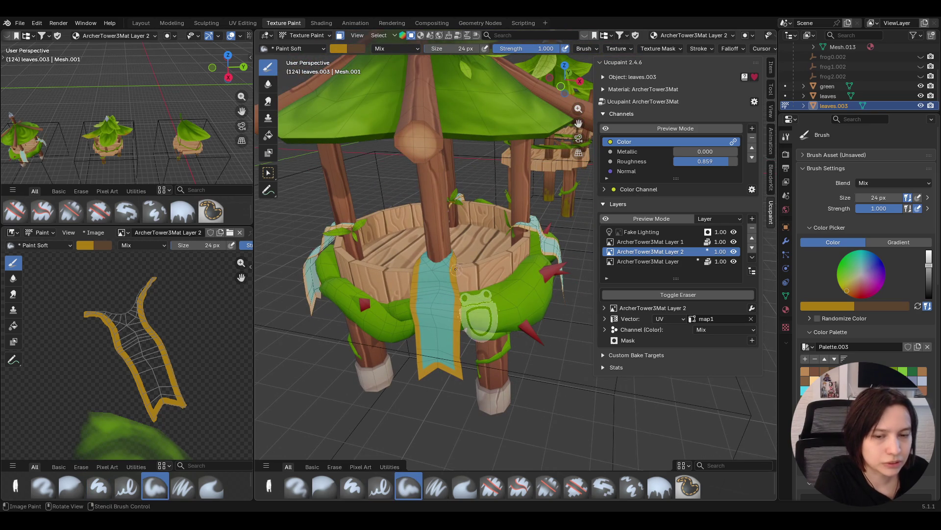
{"action": "mouse_move", "coordinate": [508, 314]}
{"action": "right_mouse_down"}
{"action": "mouse_move", "coordinate": [459, 302]}
{"action": "mouse_move", "coordinate": [508, 320]}
{"action": "mouse_move", "coordinate": [525, 341]}
{"action": "right_mouse_up"}
{"action": "middle_click_drag", "start_coordinate": [525, 341], "coordinate": [554, 327]}
{"action": "mouse_move", "coordinate": [553, 327]}
{"action": "right_mouse_down", "text": "shift"}
{"action": "mouse_move", "coordinate": [567, 362]}
{"action": "mouse_move", "coordinate": [552, 370]}
{"action": "right_mouse_up", "text": "shift"}
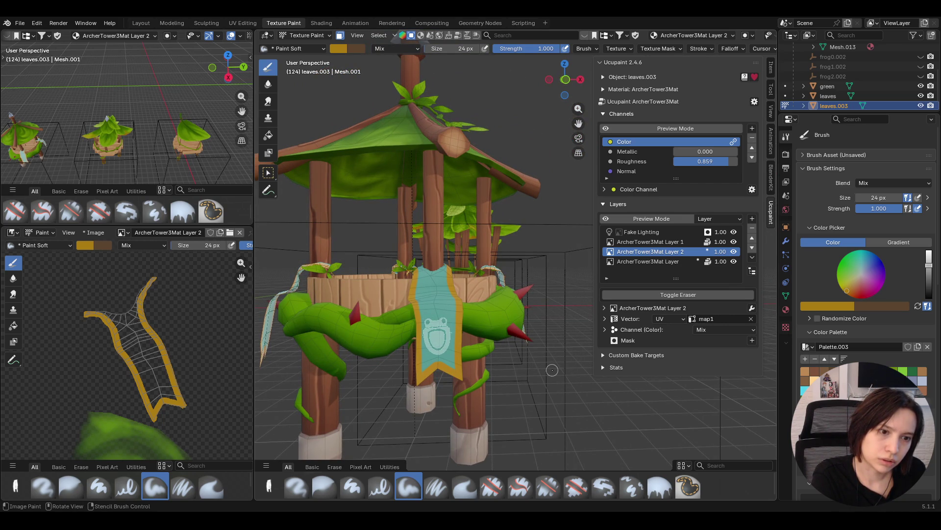
{"action": "right_click_drag", "start_coordinate": [542, 356], "coordinate": [539, 319]}
Nudge the stencil slightly left and paint the frog-shield emblem through it
{"action": "mouse_move", "coordinate": [539, 319]}
{"action": "middle_mouse_down"}
{"action": "mouse_move", "coordinate": [531, 358]}
{"action": "mouse_move", "coordinate": [544, 342]}
{"action": "middle_mouse_up"}
{"action": "mouse_move", "coordinate": [544, 342]}
{"action": "right_mouse_down"}
{"action": "mouse_move", "coordinate": [524, 351]}
{"action": "mouse_move", "coordinate": [542, 431]}
{"action": "mouse_move", "coordinate": [569, 388]}
{"action": "mouse_move", "coordinate": [530, 319]}
{"action": "right_mouse_up"}
{"action": "mouse_move", "coordinate": [531, 319]}
{"action": "middle_mouse_down"}
{"action": "mouse_move", "coordinate": [530, 343]}
{"action": "mouse_move", "coordinate": [514, 338]}
{"action": "middle_mouse_up"}
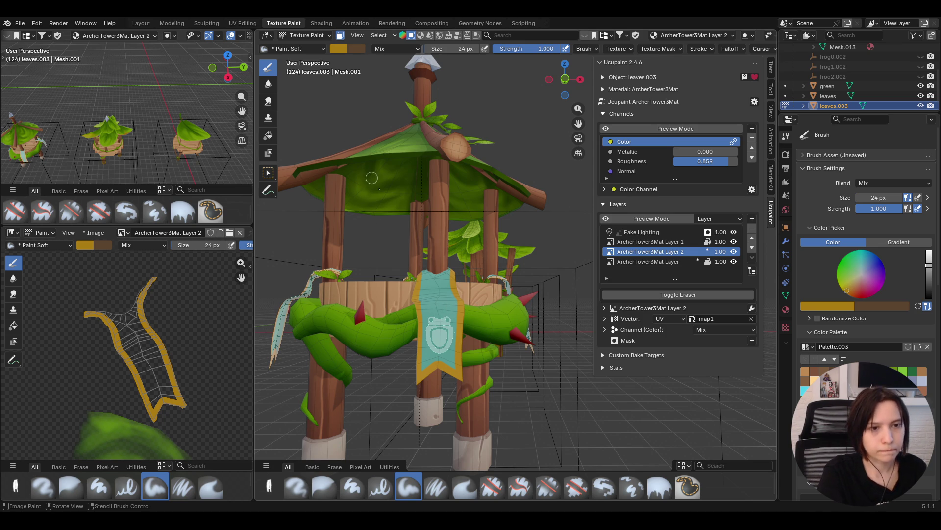
{"action": "mouse_move", "coordinate": [431, 312]}
{"action": "left_mouse_down"}
{"action": "mouse_move", "coordinate": [420, 328]}
{"action": "mouse_move", "coordinate": [462, 308]}
{"action": "mouse_move", "coordinate": [432, 356]}
{"action": "mouse_move", "coordinate": [472, 334]}
{"action": "mouse_move", "coordinate": [424, 358]}
{"action": "mouse_move", "coordinate": [417, 334]}
{"action": "mouse_move", "coordinate": [424, 349]}
{"action": "mouse_move", "coordinate": [444, 351]}
{"action": "mouse_move", "coordinate": [435, 327]}
{"action": "mouse_move", "coordinate": [422, 347]}
{"action": "left_mouse_up"}
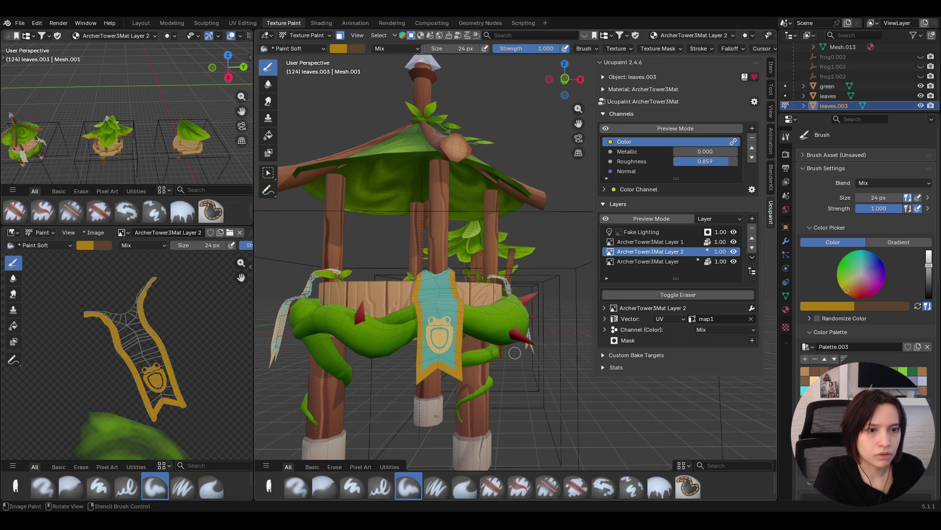
{"action": "key", "text": "ctrl+z"}
{"action": "mouse_move", "coordinate": [465, 322]}
{"action": "middle_mouse_down"}
{"action": "mouse_move", "coordinate": [456, 343]}
{"action": "mouse_move", "coordinate": [476, 364]}
{"action": "mouse_move", "coordinate": [472, 324]}
{"action": "middle_mouse_up"}
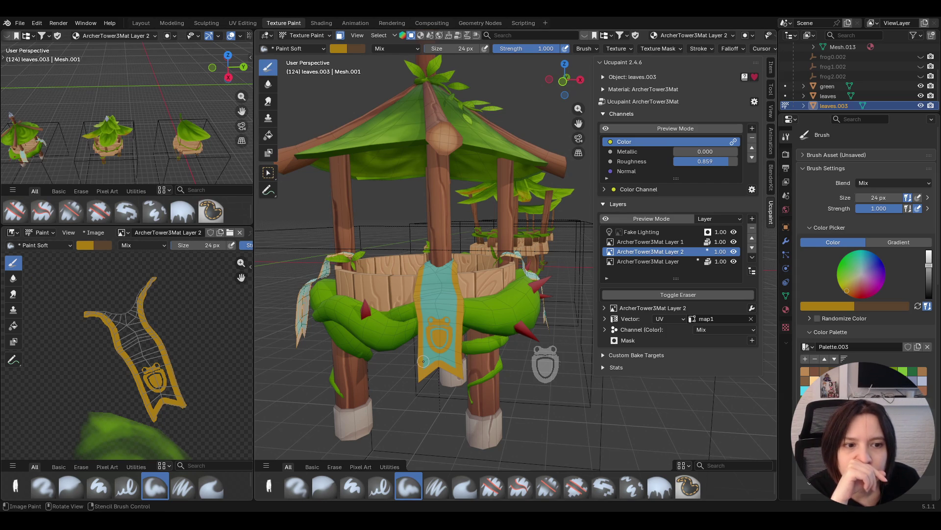
Select ArcherTower3Mat Layer in the Ucupaint Layers list as the paint target
{"action": "middle_click_drag", "start_coordinate": [433, 366], "coordinate": [436, 373]}
{"action": "scroll", "coordinate": [917, 343], "scroll_direction": "down", "scroll_amount": 8}
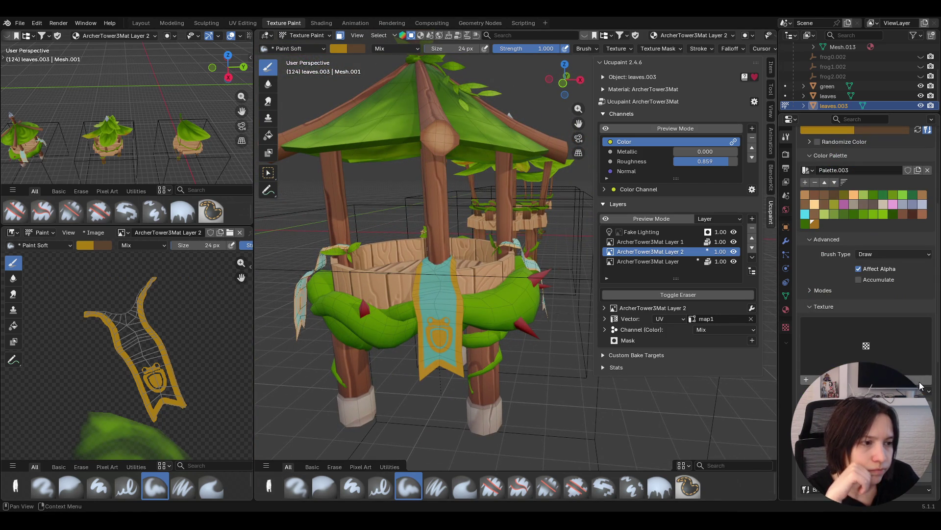
{"action": "scroll", "coordinate": [809, 307], "scroll_direction": "up", "scroll_amount": 5}
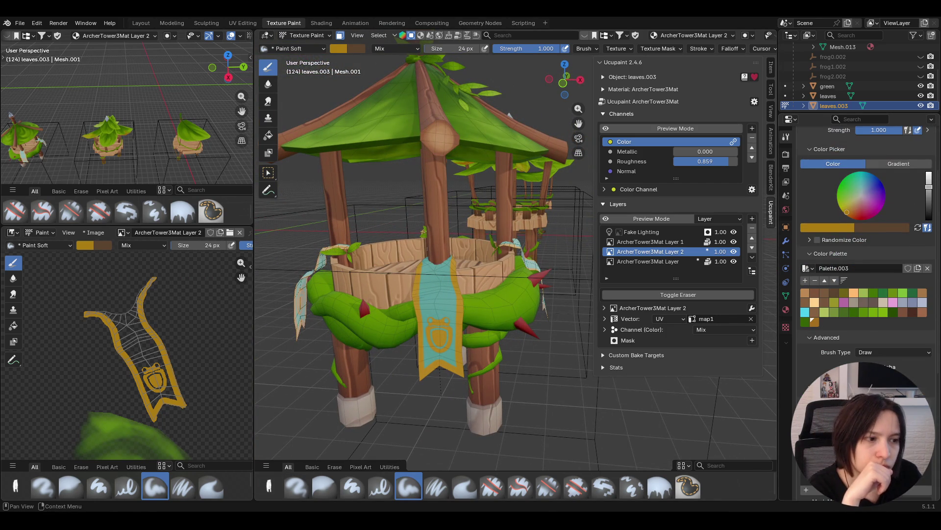
{"action": "mouse_move", "coordinate": [441, 245]}
{"action": "middle_mouse_down"}
{"action": "mouse_move", "coordinate": [422, 248]}
{"action": "mouse_move", "coordinate": [436, 245]}
{"action": "middle_mouse_up"}
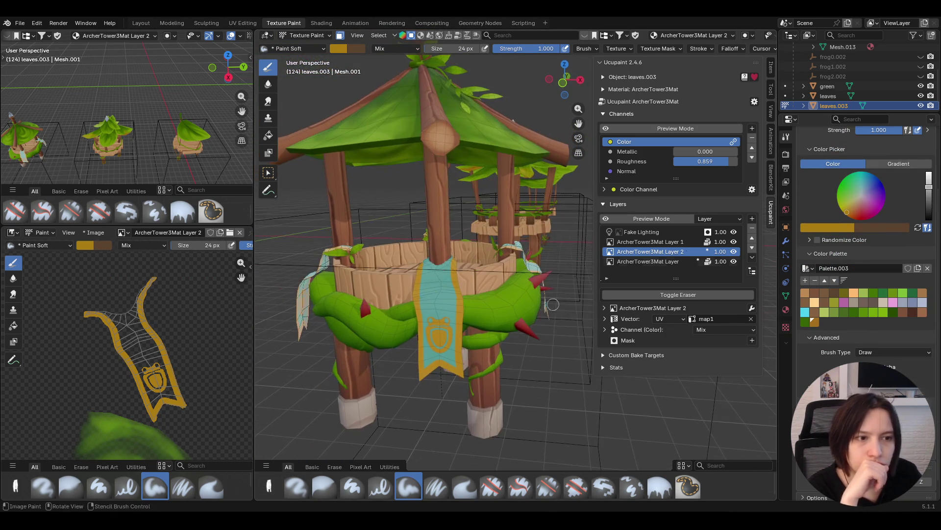
{"action": "left_click", "coordinate": [669, 264]}
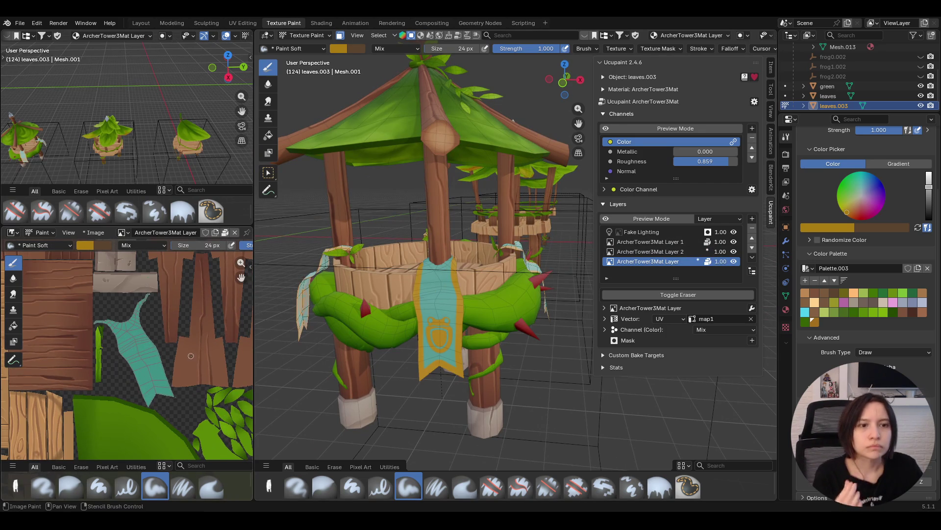